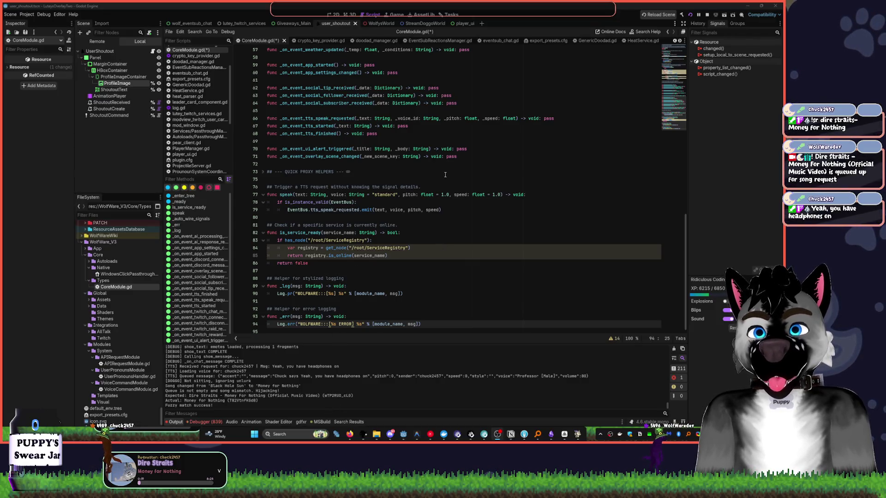
Switch to the player_ui scene tab so player_ui.gd shows in the script editor
scroll(416, 152, up, 4)
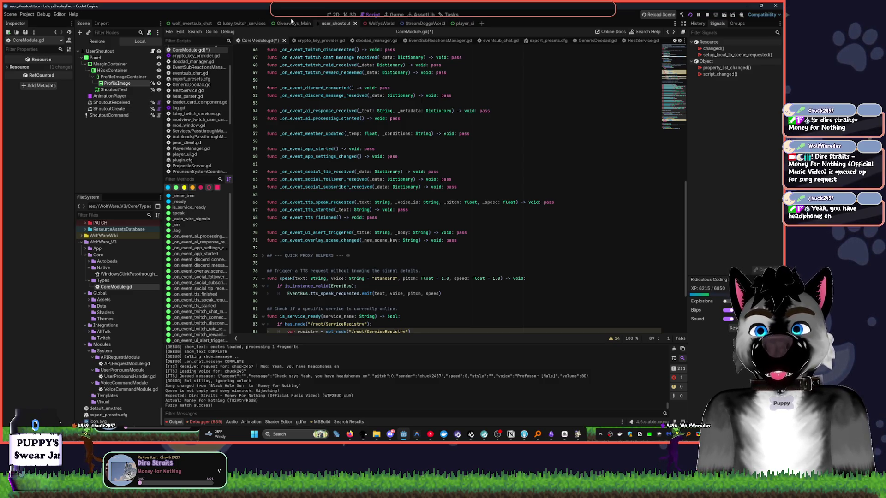
click(459, 23)
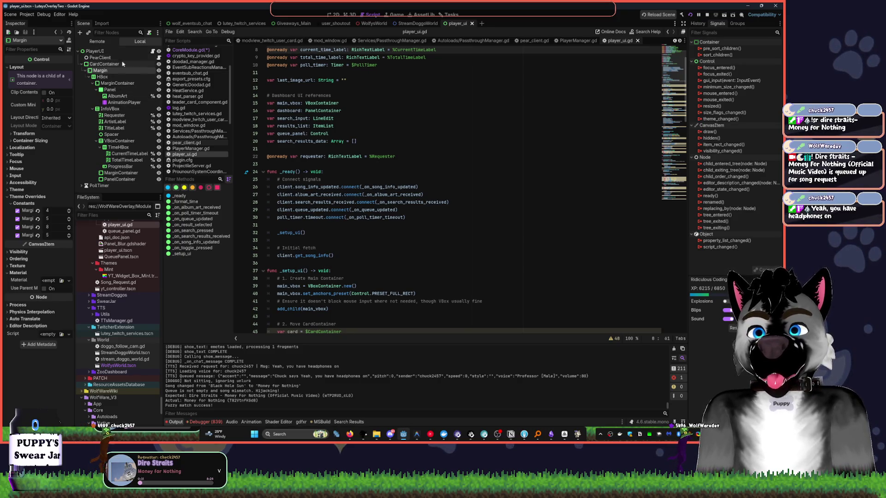
Collapse and deselect CardContainer, then inspect the requester and search button setup lines in player_ui.gd
click(84, 65)
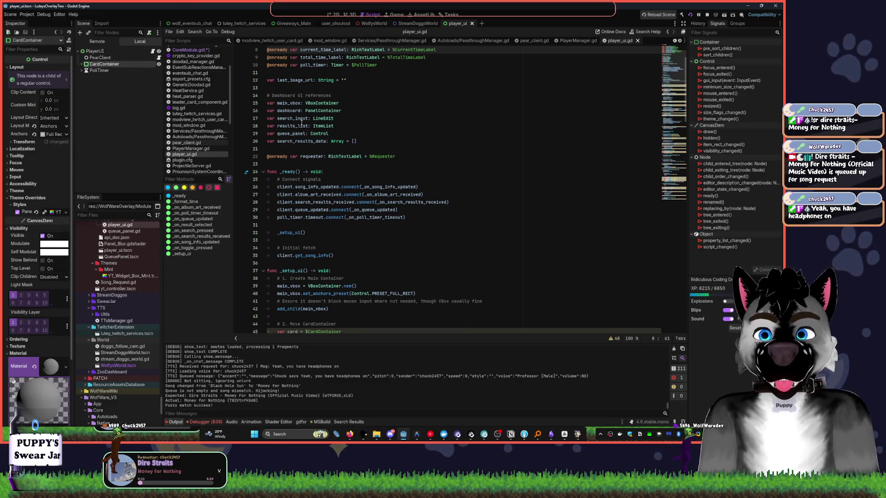
click(87, 96)
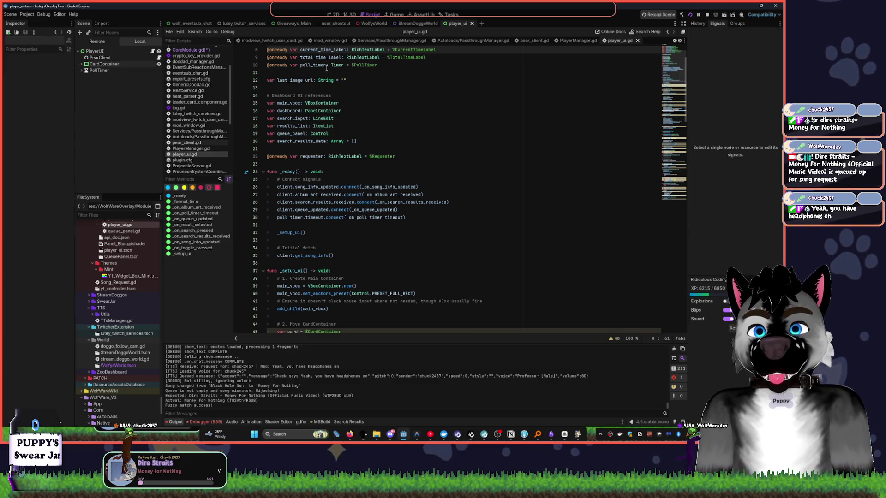
click(580, 152)
scroll(580, 153, down, 20)
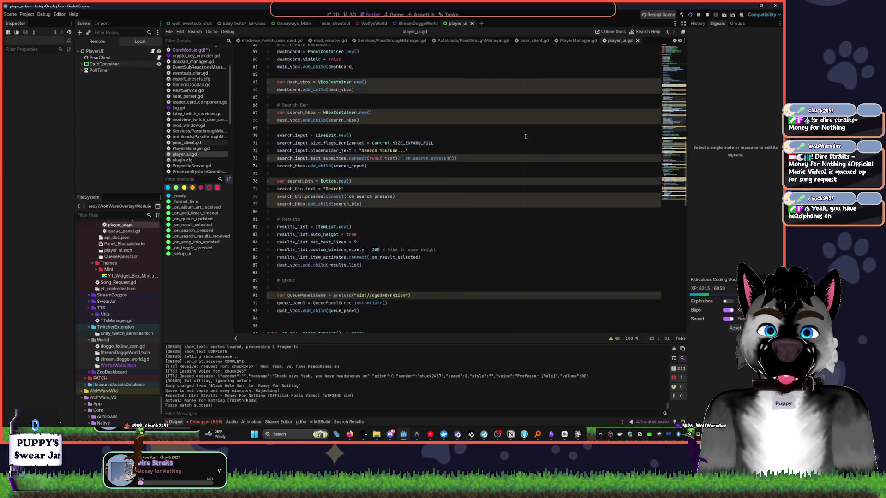
drag(661, 124, 365, 157)
click(365, 157)
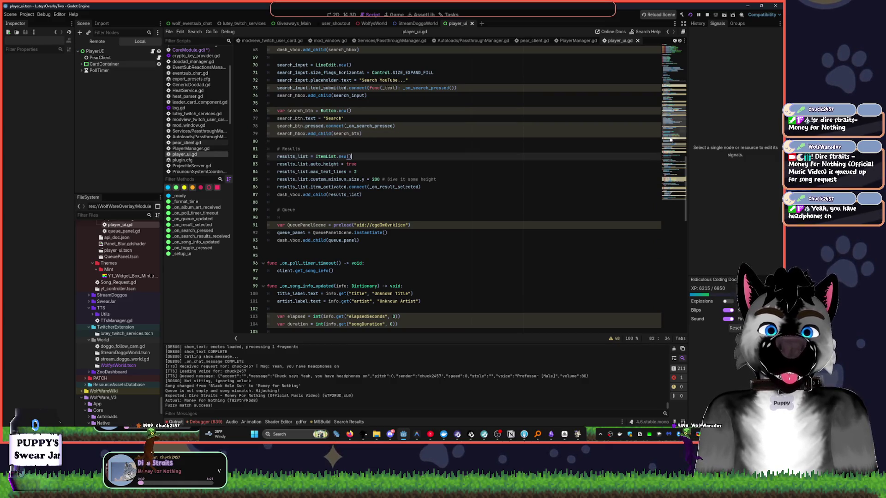
Read through the rest of player_ui.gd, then switch to the CoreModule.gd script
scroll(675, 184, down, 20)
scroll(675, 183, down, 3)
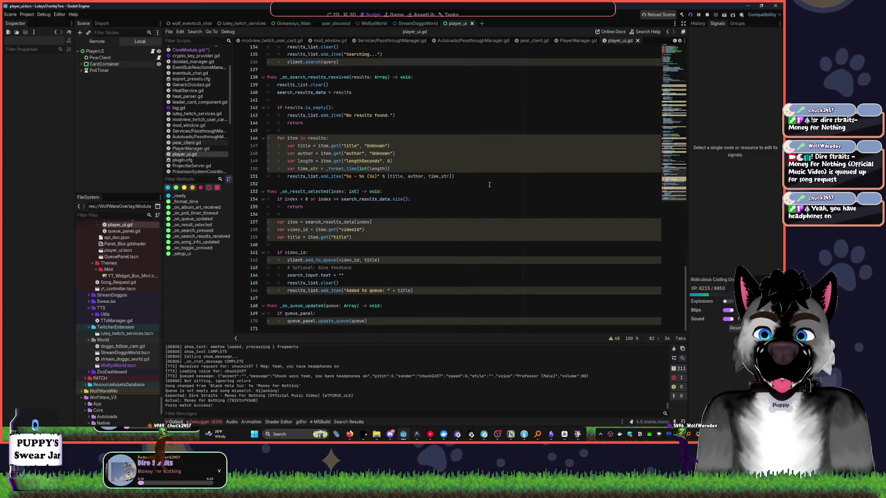
click(673, 60)
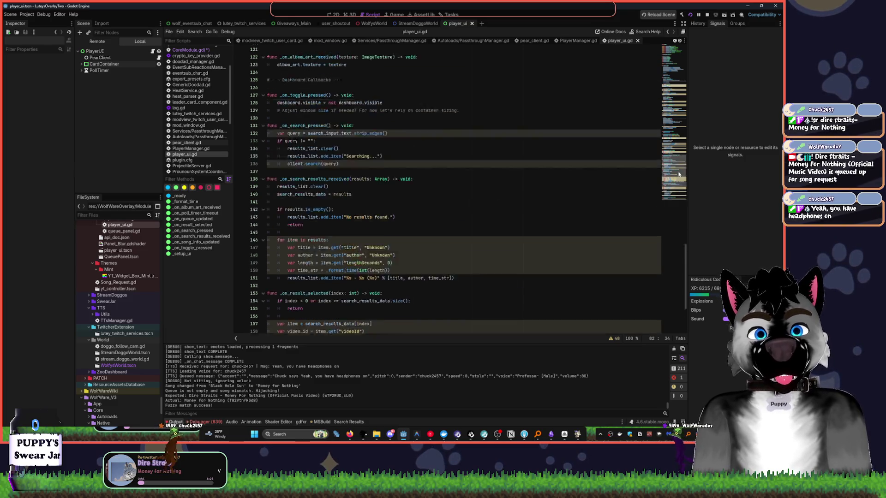
scroll(441, 114, down, 1)
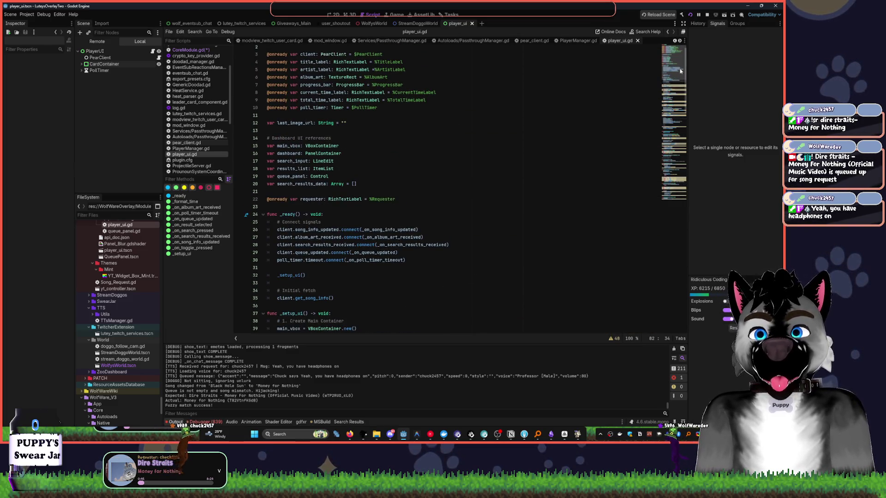
click(441, 113)
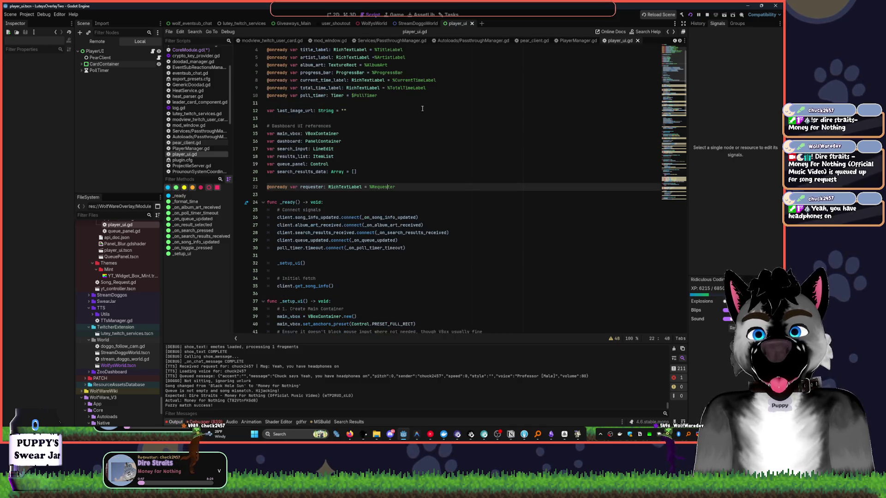
key(ctrl+z)
key(alt+Left)
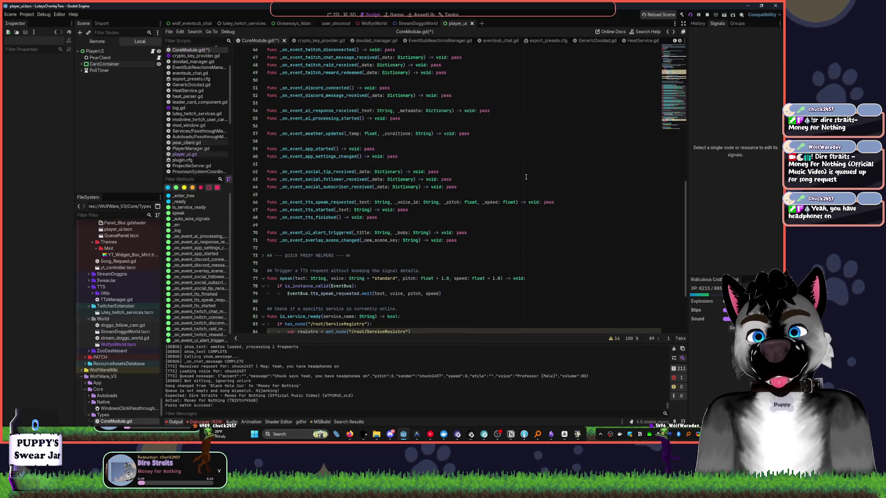
In UserPronounsHandler.gd, replace the unfinished if in _ready with 'if Input.'
key(alt+Left)
key(alt+Left)
key(alt+Left)
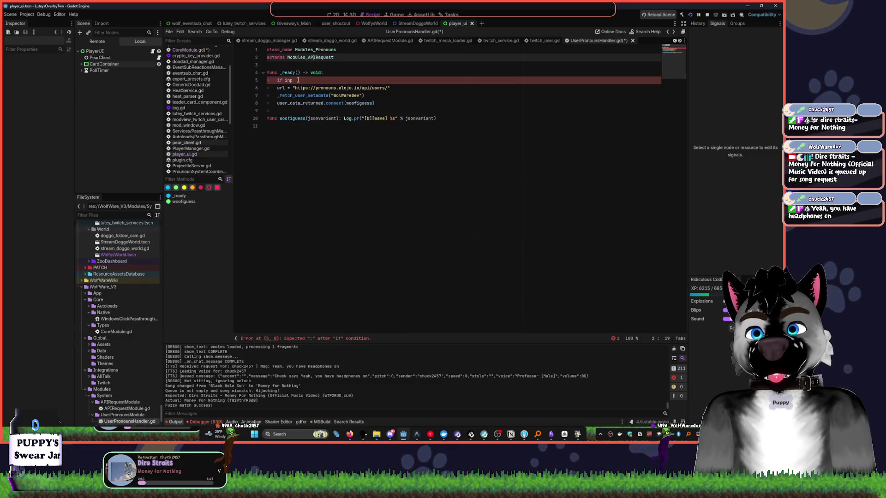
click(298, 79)
key(shift+Home)
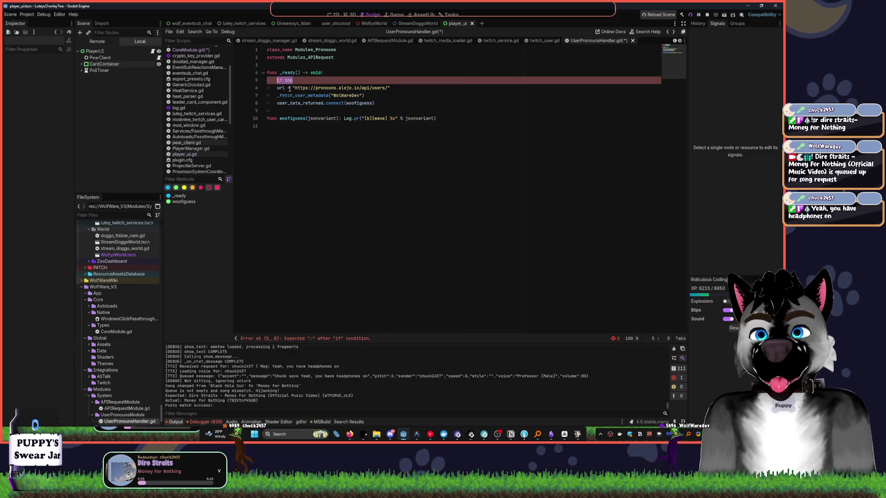
key(BackSpace)
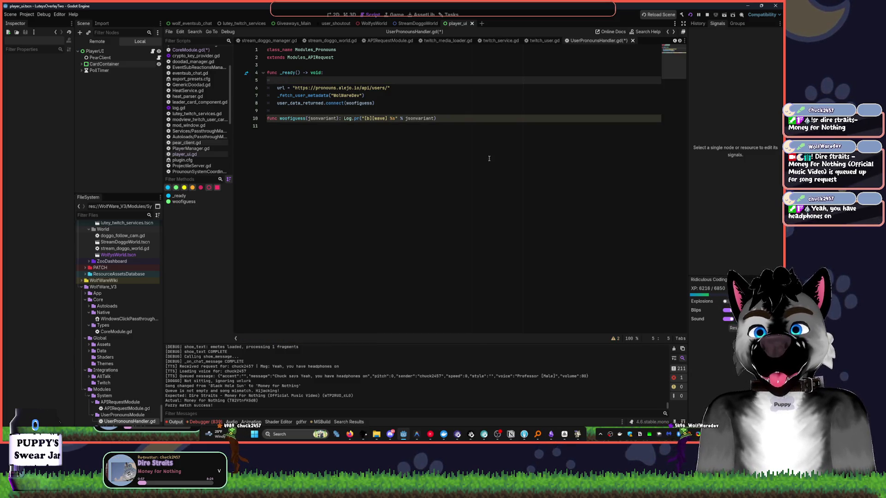
text(if is)
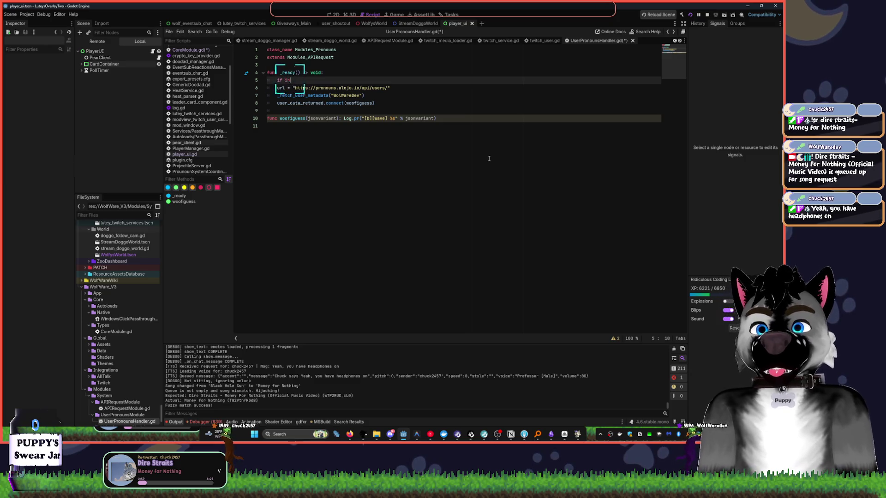
key(BackSpace)
key(BackSpace)
text(INput.get)
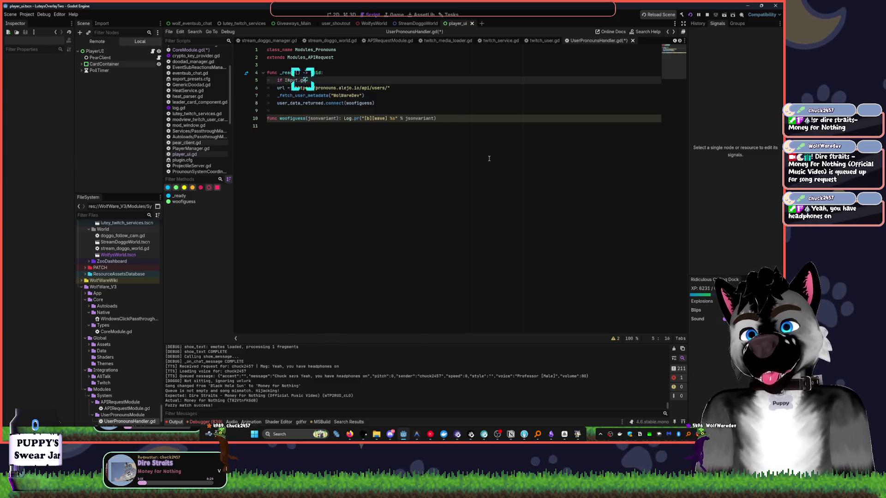
key(BackSpace)
key(BackSpace)
key(BackSpace)
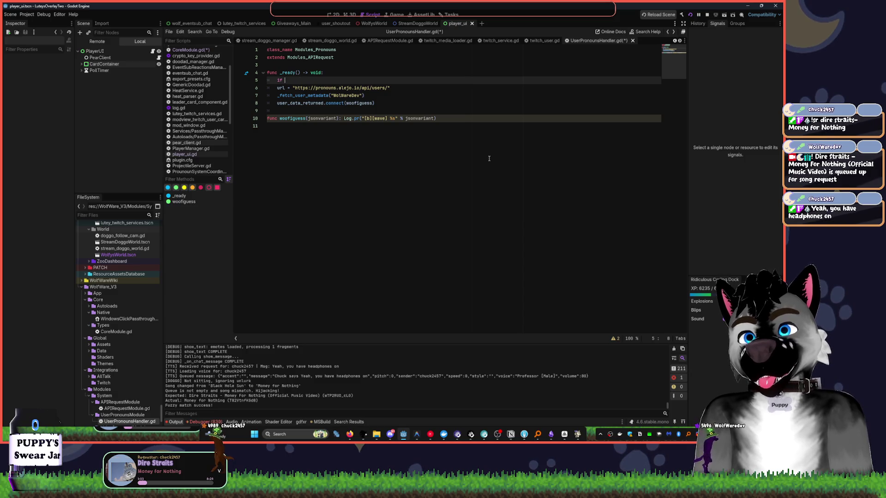
text(uput)
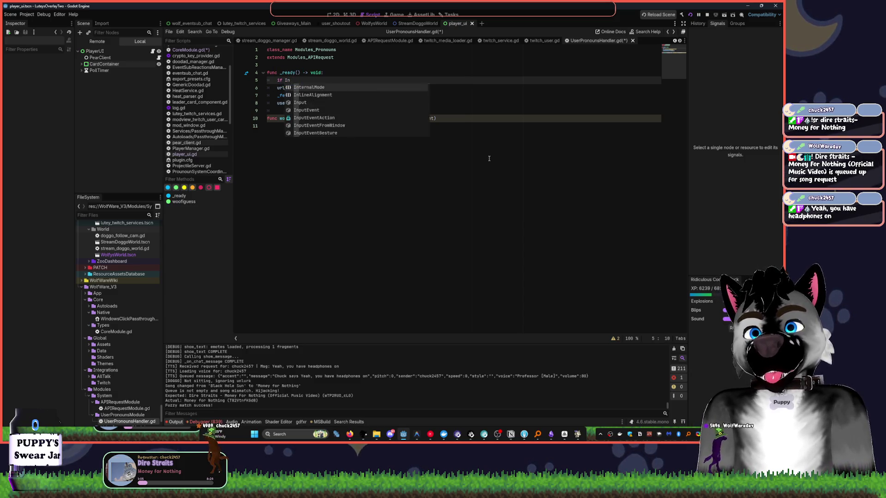
key(Return)
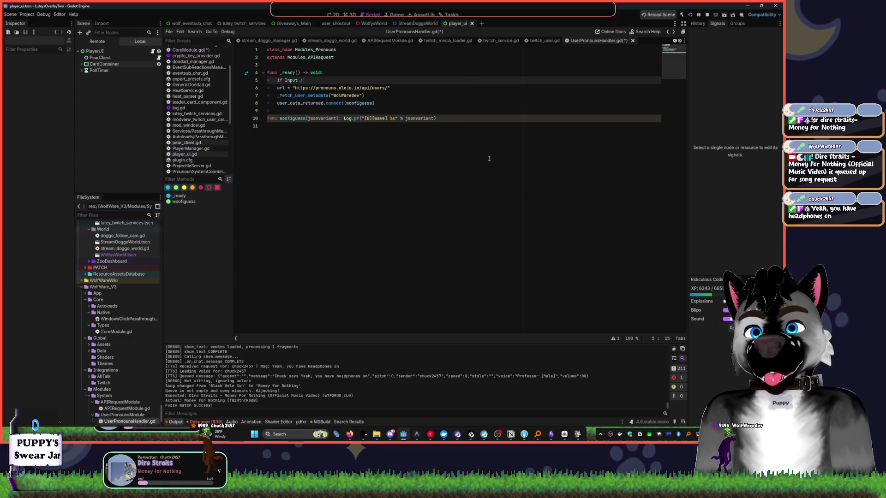
Complete the call as Input.is_action_just_pressed using autocomplete
text(get)
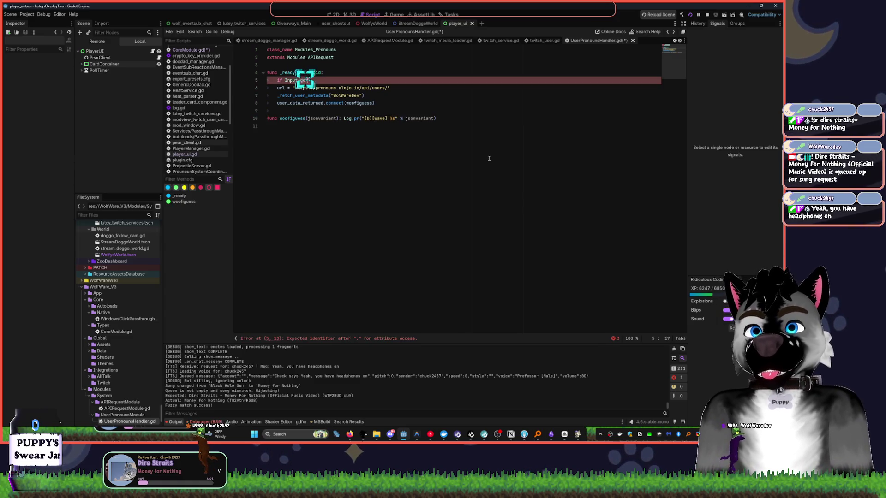
key(BackSpace)
key(BackSpace)
key(BackSpace)
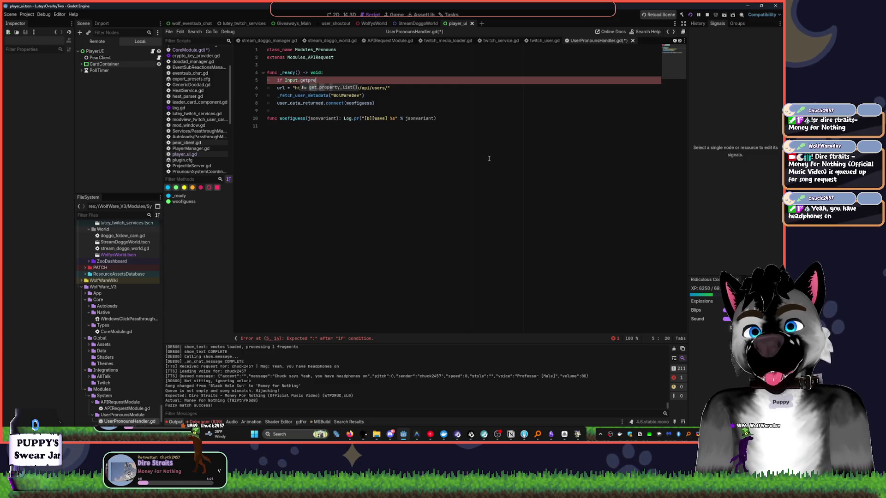
text(pressed)
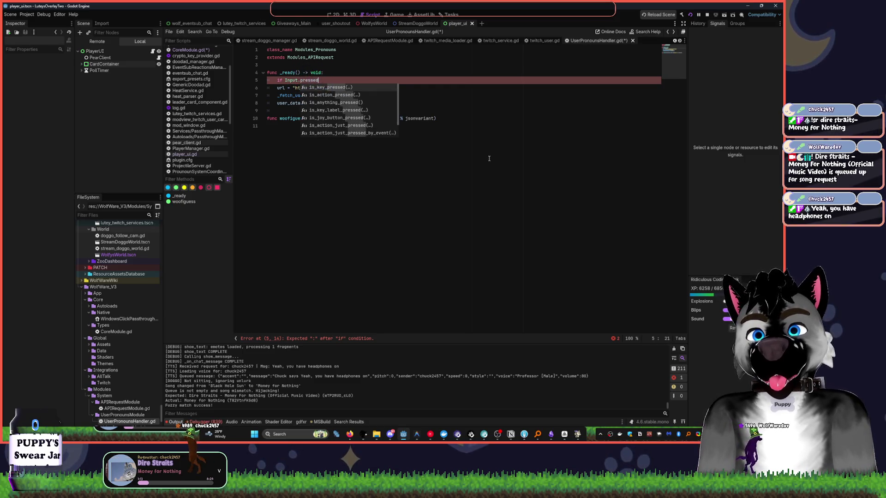
key(Down)
key(Down)
key(Down)
key(Return)
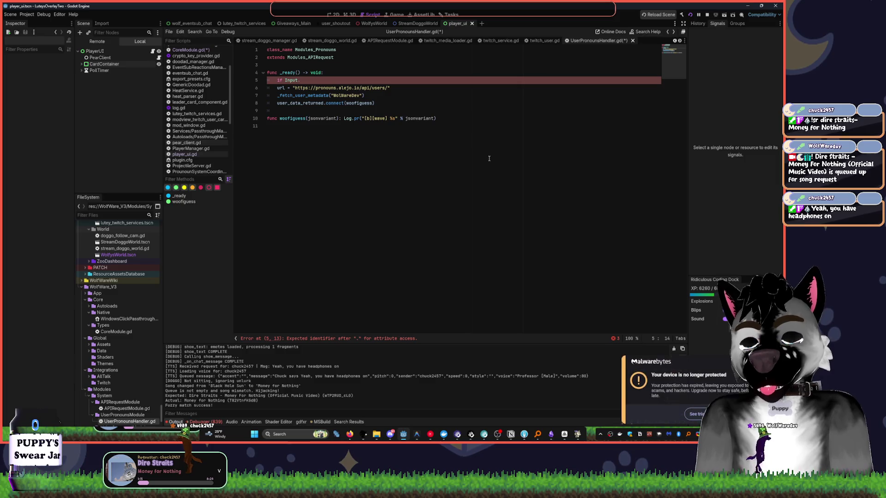
text(act)
key(Down)
key(Down)
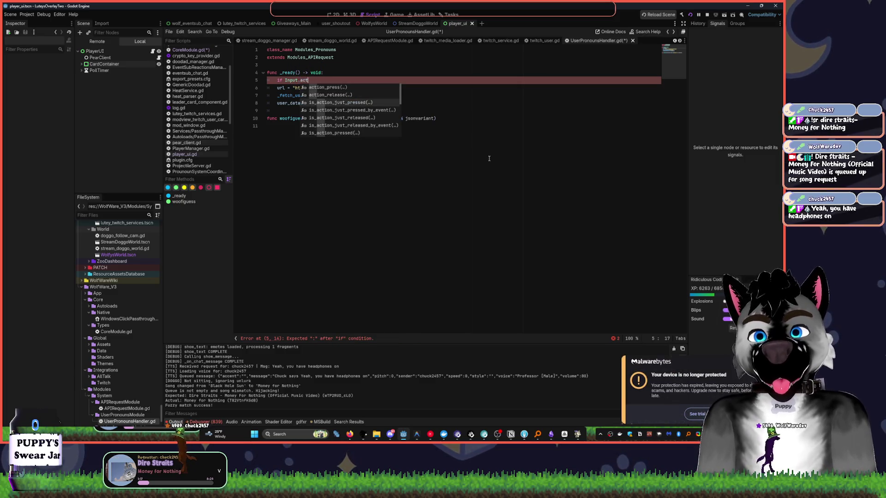
key(Return)
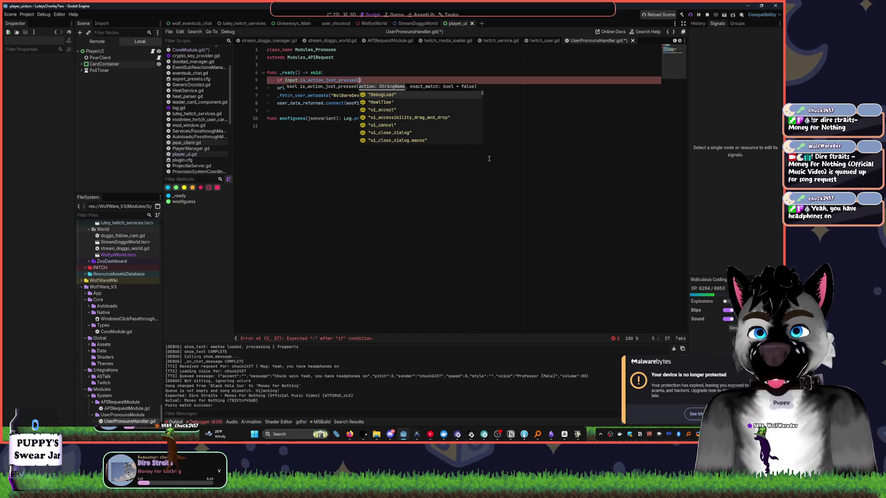
Pass the ui_home action, end the line with a colon and start an indented line
key(Down)
key(Down)
key(Down)
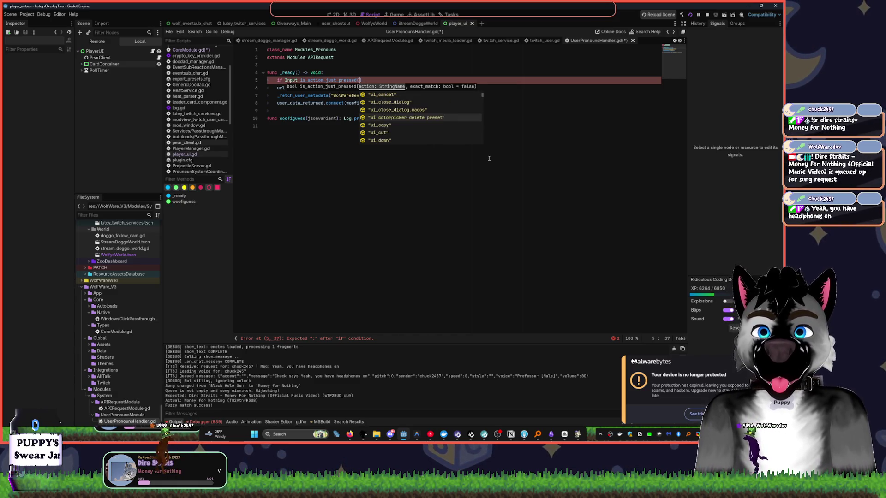
key(Down)
key(Down)
key(Down)
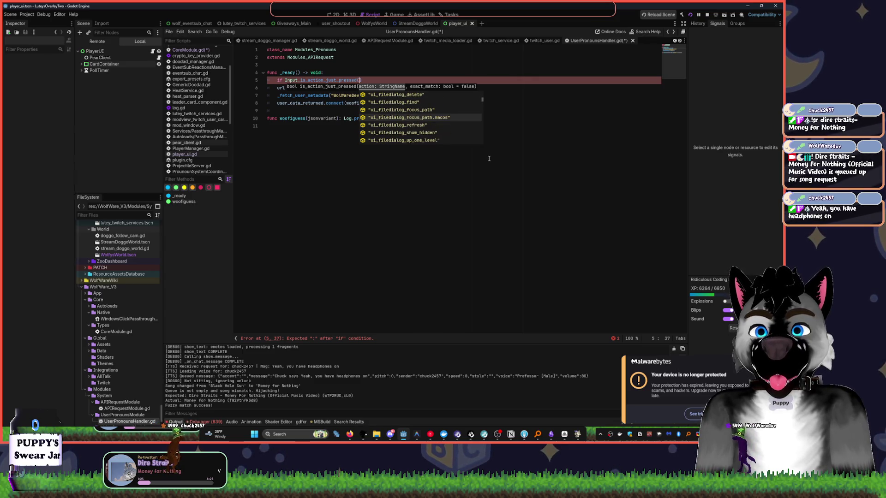
key(Down)
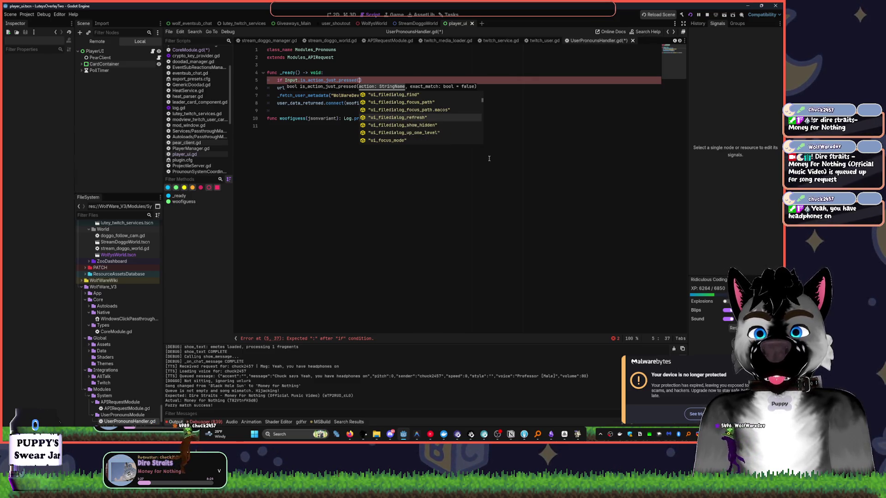
key(Down)
key(Down)
key(Down)
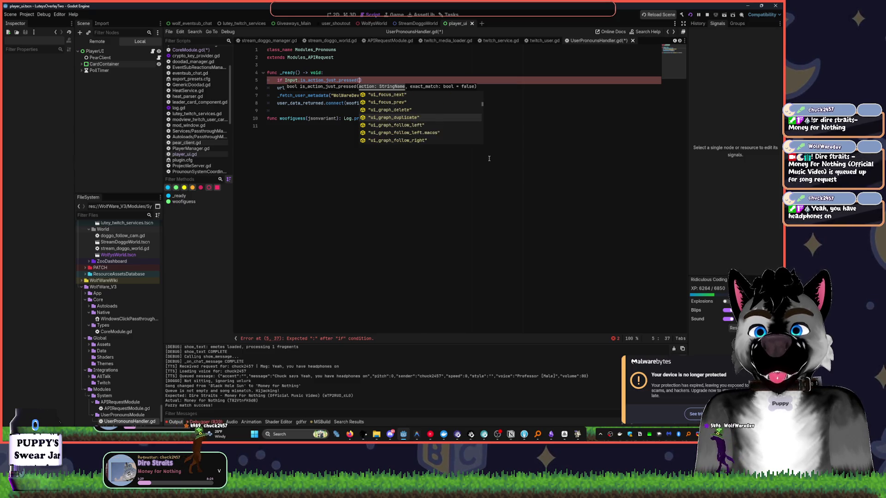
key(Down)
key(Down)
key(Down)
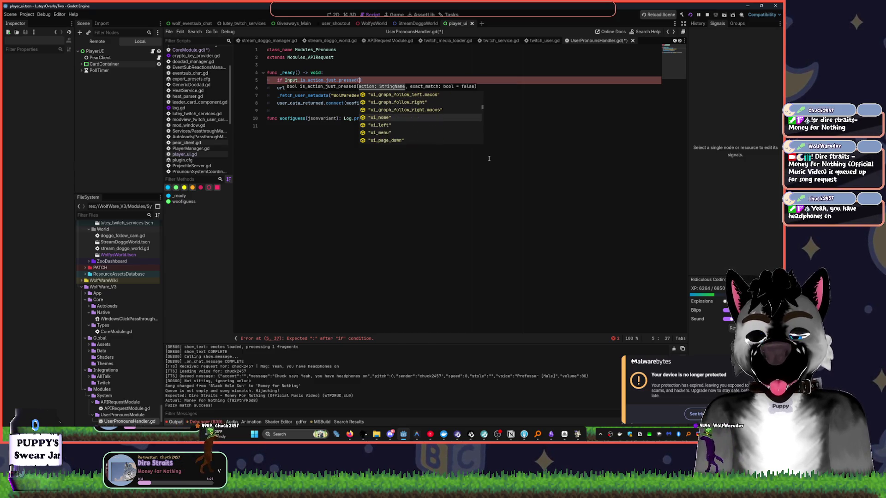
key(Return)
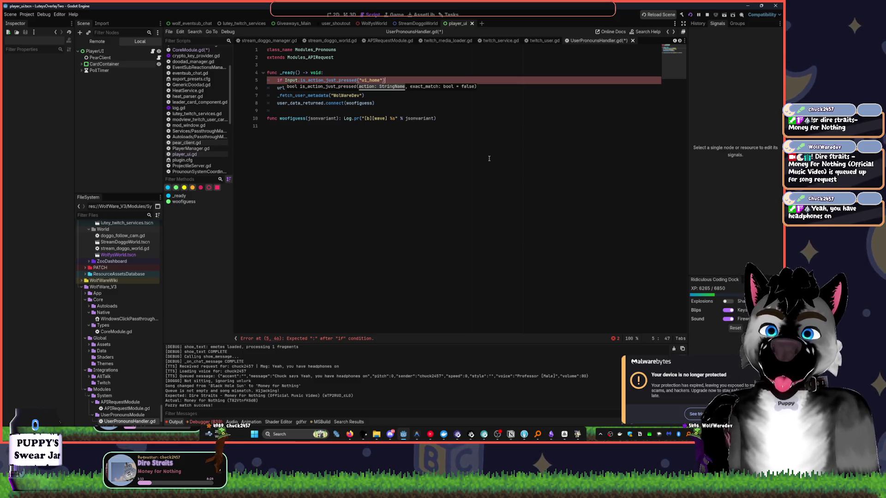
text(:)
key(Return)
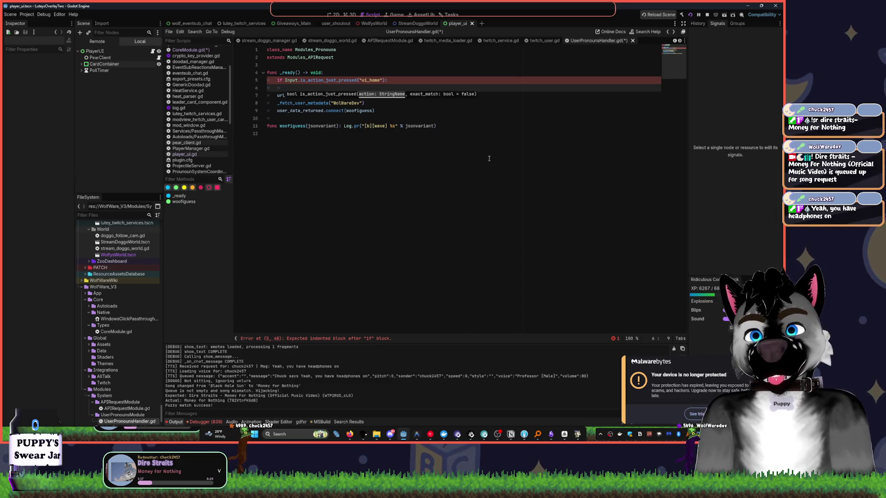
Move the ui_home check line down to the end of the script
key(Escape)
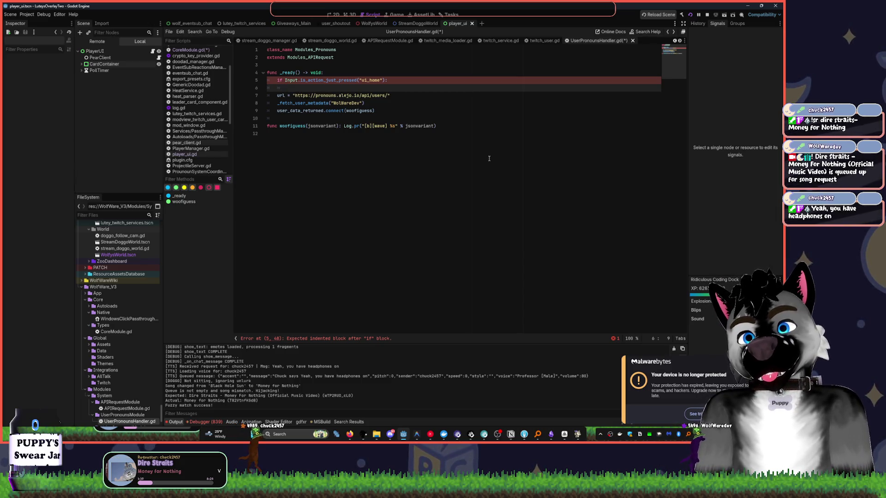
key(Up)
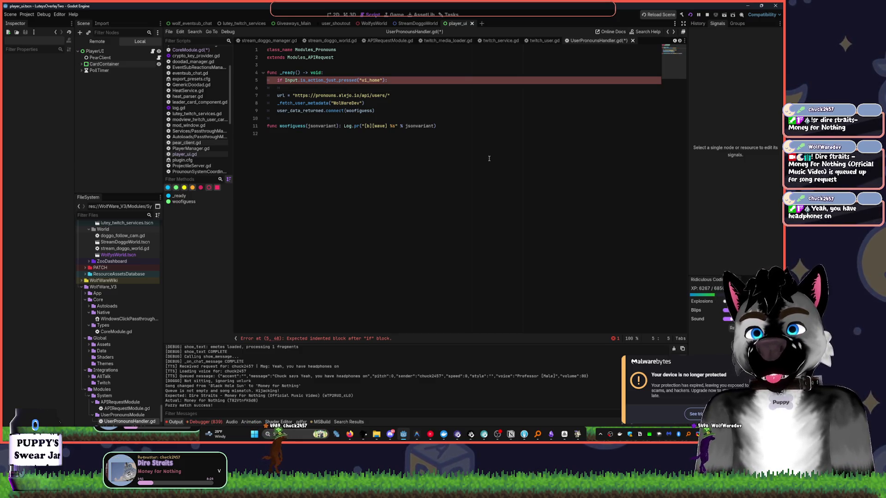
key(alt+Down)
key(alt+Down)
key(alt+Down)
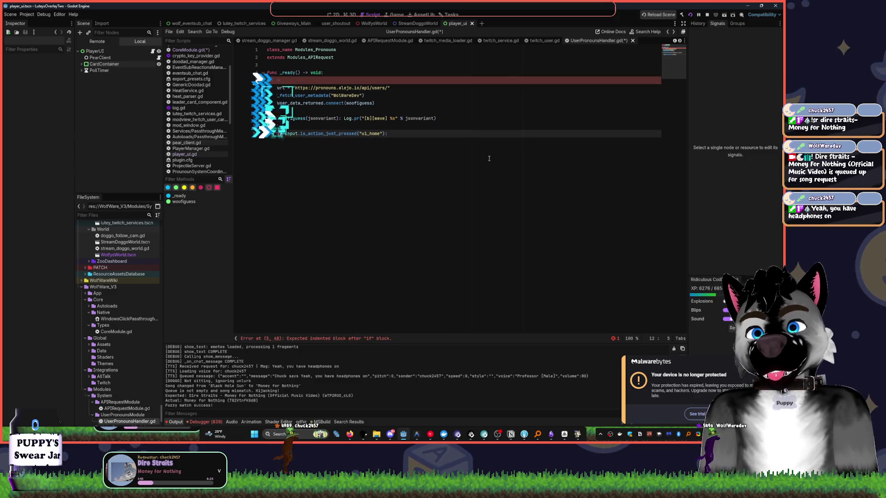
Add a func _process() header above the ui_home check and indent the check under it
key(Up)
key(BackSpace)
text(func)
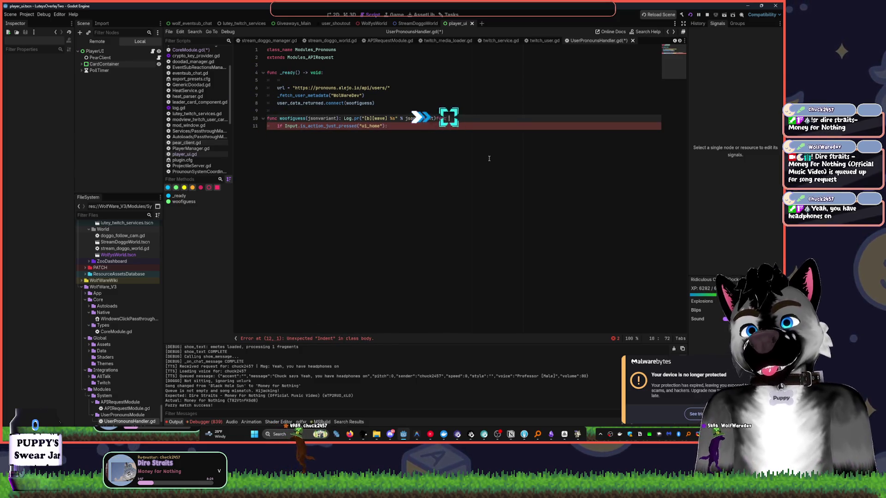
key(Return)
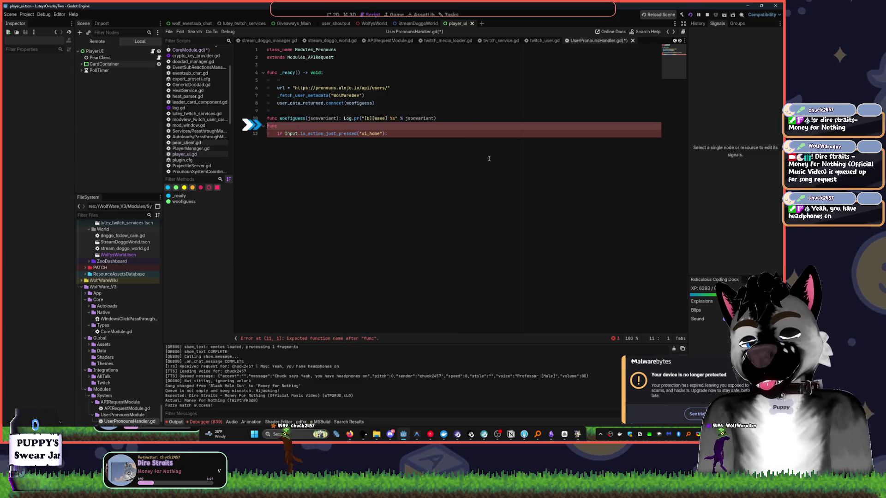
key(End)
text(_pro)
key(Return)
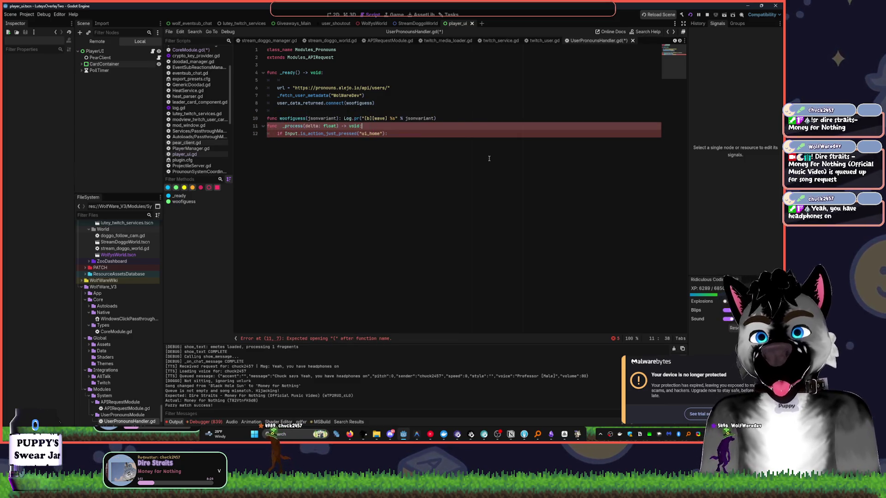
key(Down)
key(Home)
key(Tab)
Add a blank line before _process and open an indented line inside the ui_home check
key(Up)
key(Home)
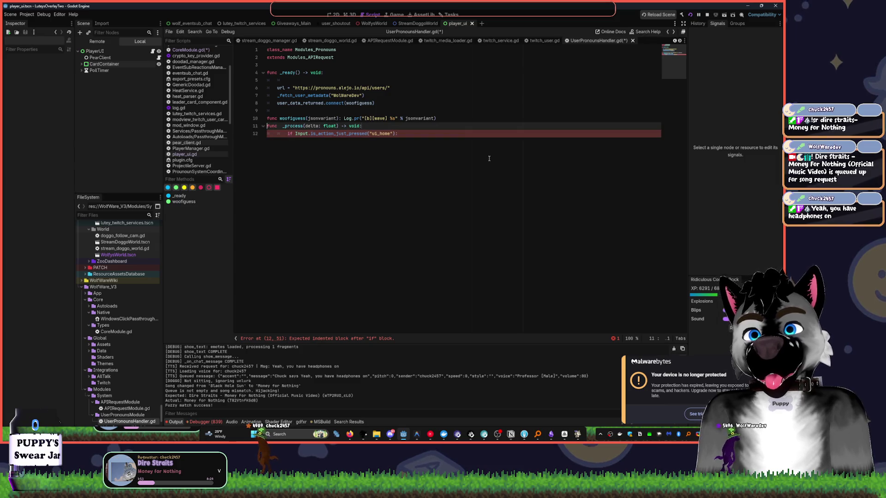
key(Return)
key(Down)
key(End)
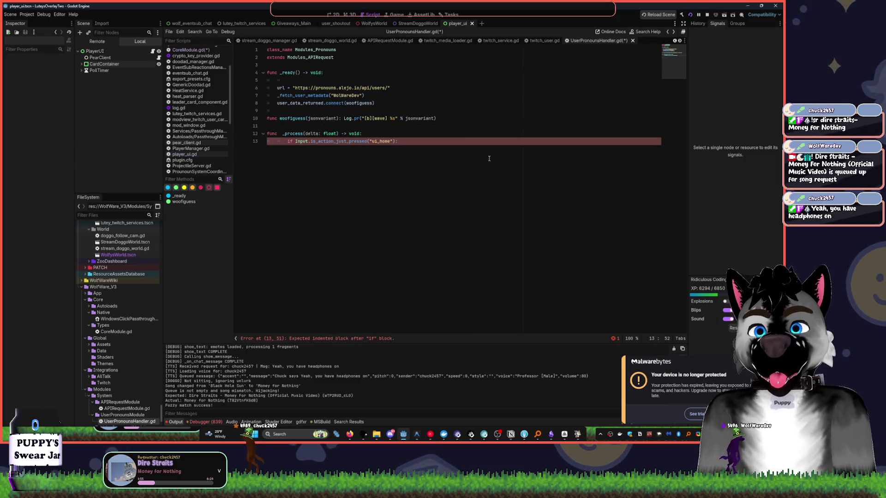
key(Return)
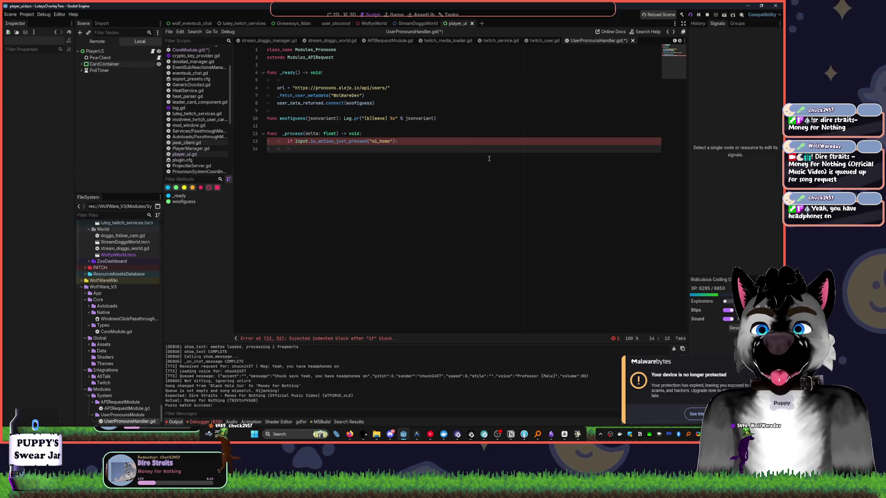
Move the metadata fetch and signal connection lines from _ready under the ui_home check, fix indentation, and save
mouse_move(374, 104)
mouse_down()
mouse_move(277, 89)
mouse_move(273, 96)
mouse_up()
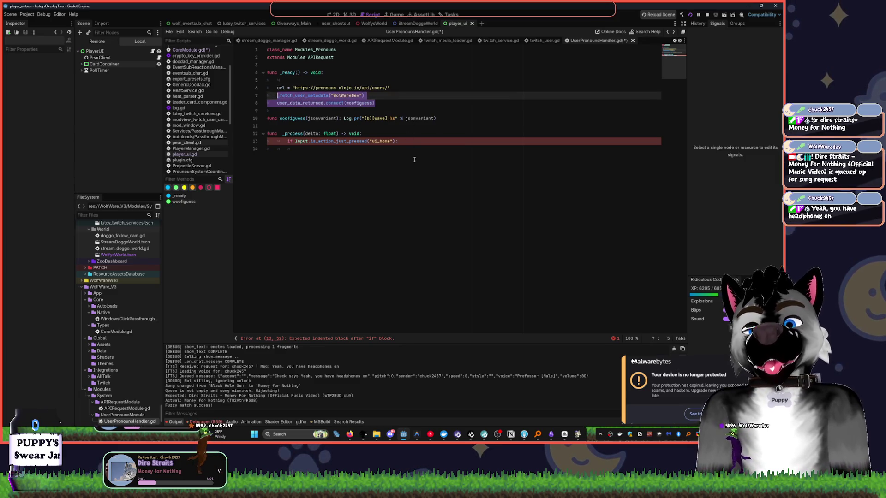
key(BackSpace)
click(292, 159)
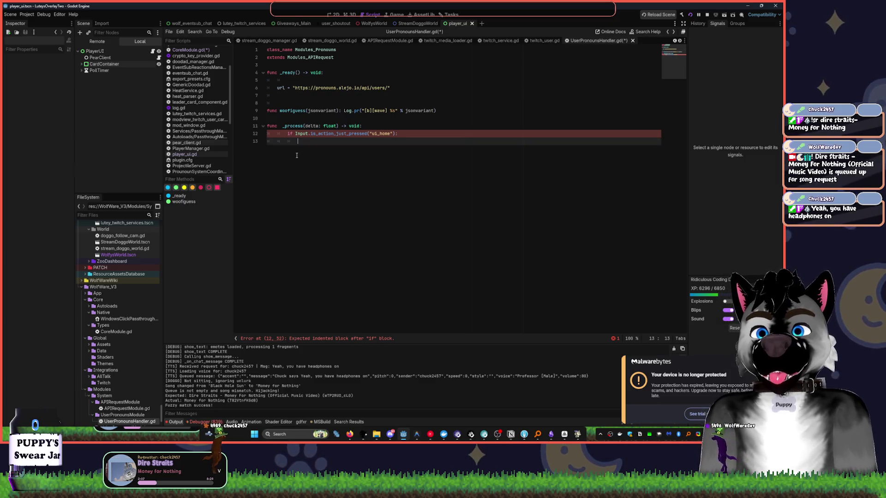
text(_fetch_user_metadata("WolfWareDev") 	user_data_returned.connect(woofiguess))
key(Tab)
key(Tab)
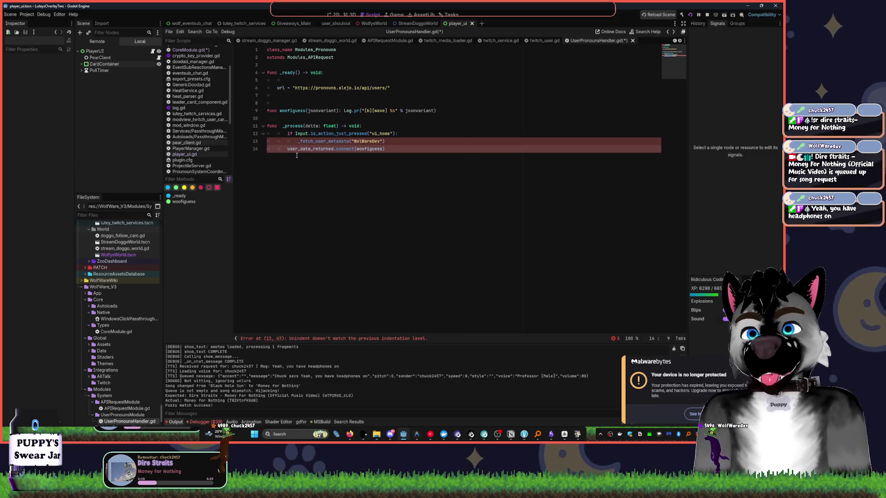
key(End)
key(ctrl+s)
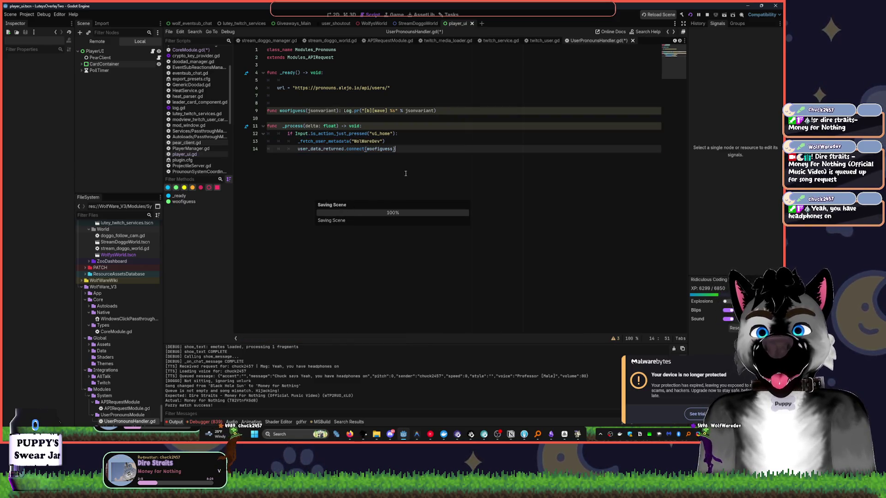
Review the _process function and script end, then stop the running project
click(394, 127)
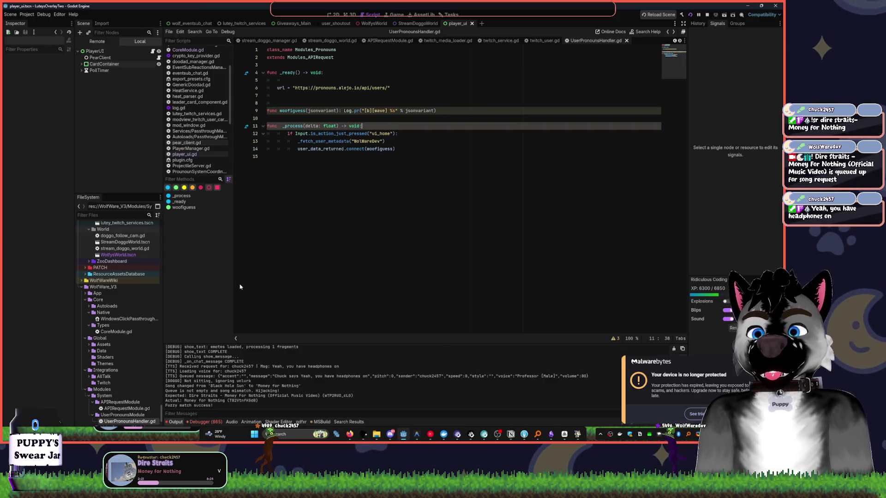
click(337, 247)
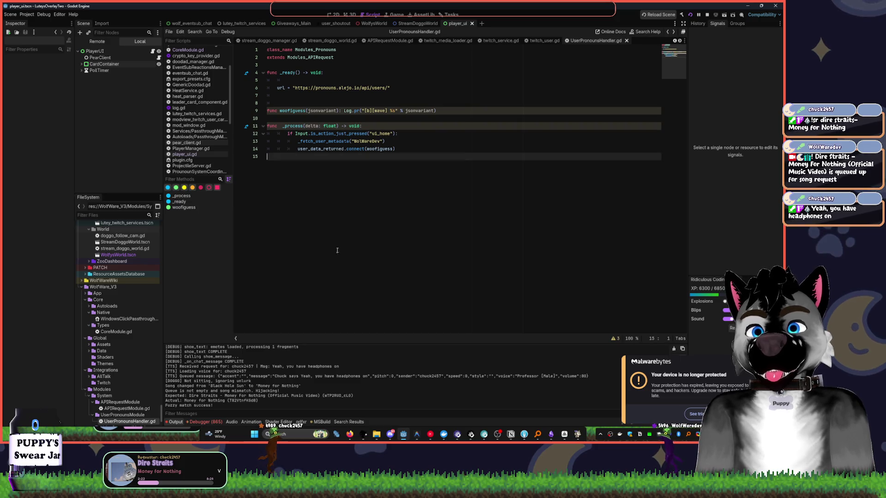
click(707, 16)
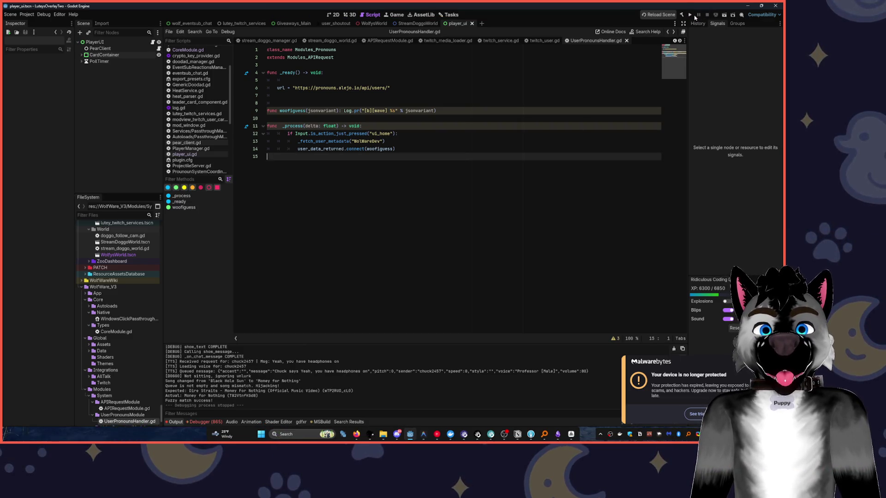
Relaunch the project, insert print("meow") at the top of _process, then restart the project
click(690, 15)
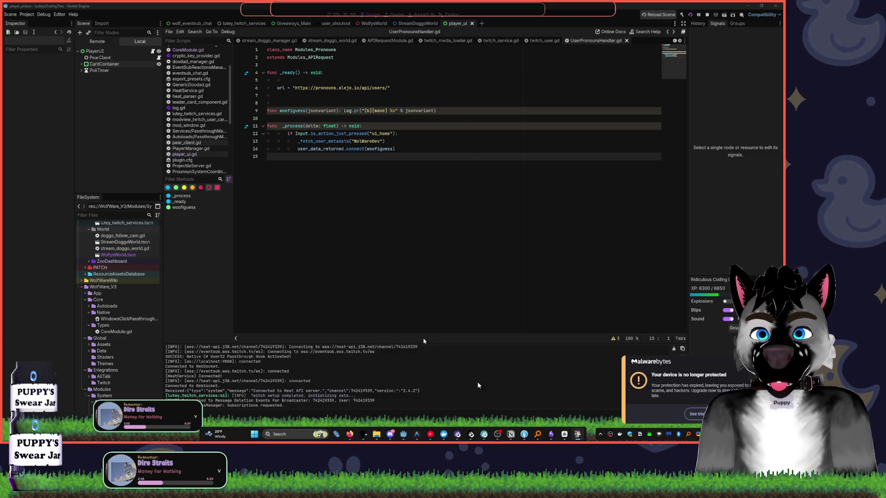
click(365, 134)
key(ctrl+shift+Return)
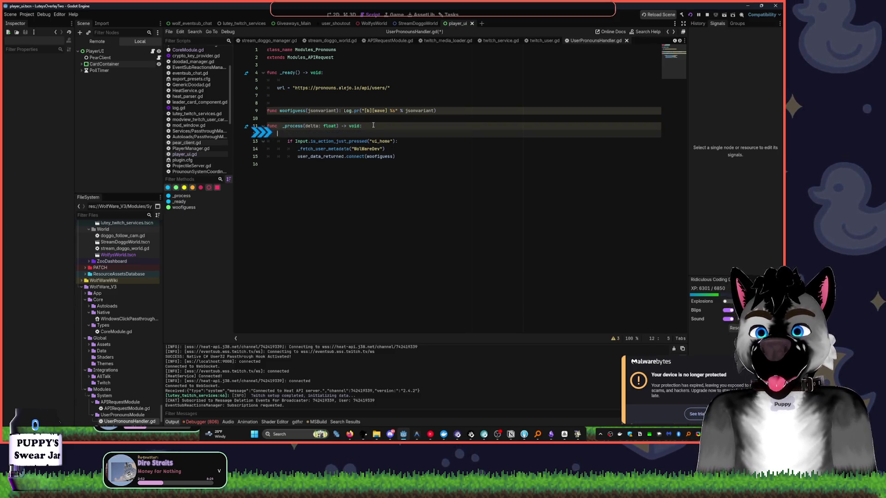
text(p)
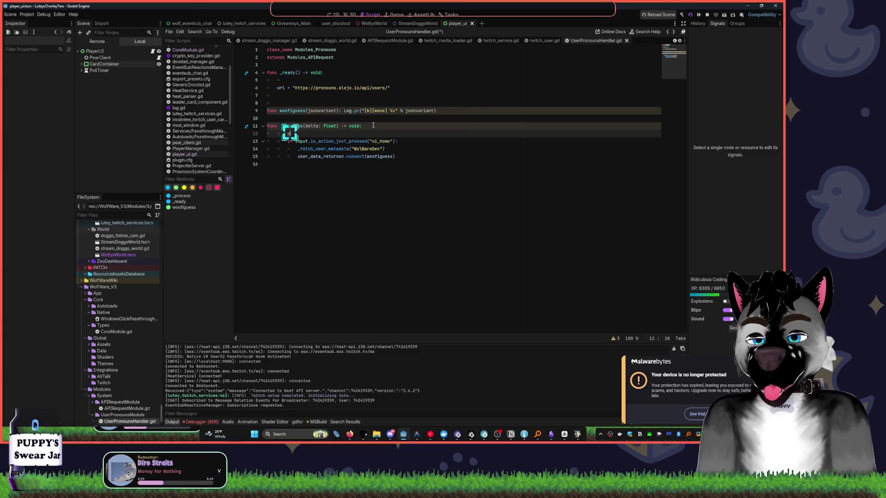
text(rint())
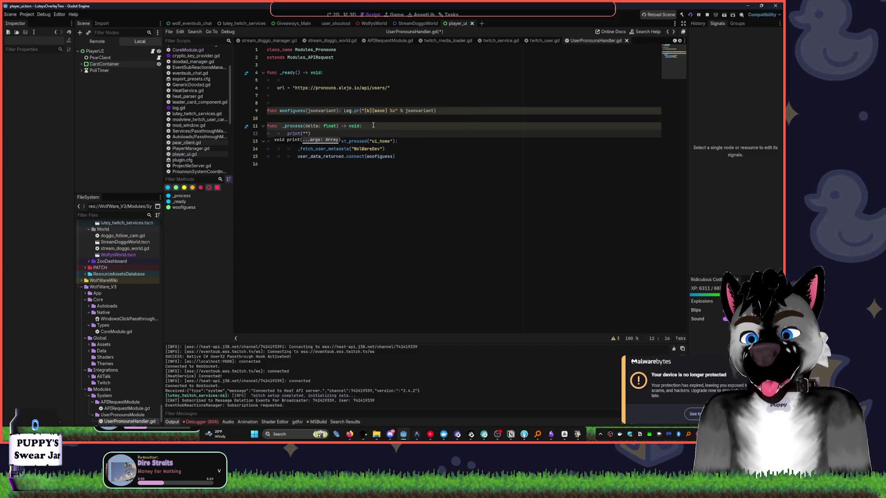
text(eow)
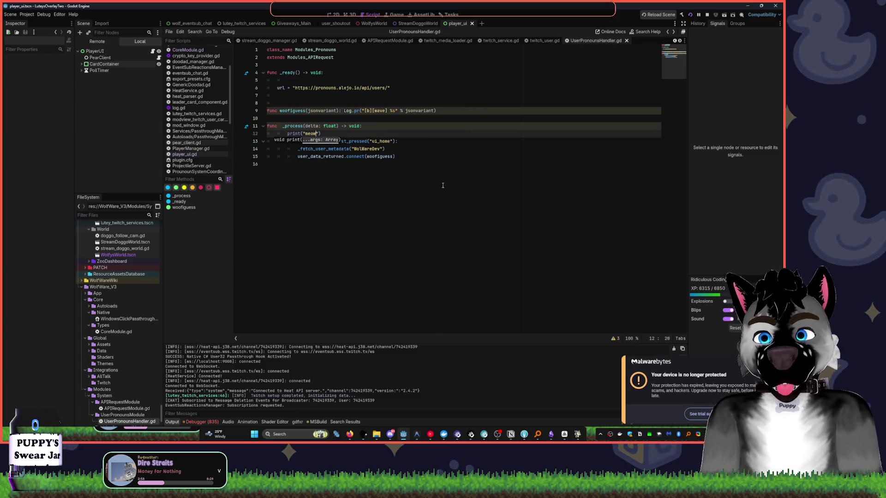
click(704, 17)
click(691, 16)
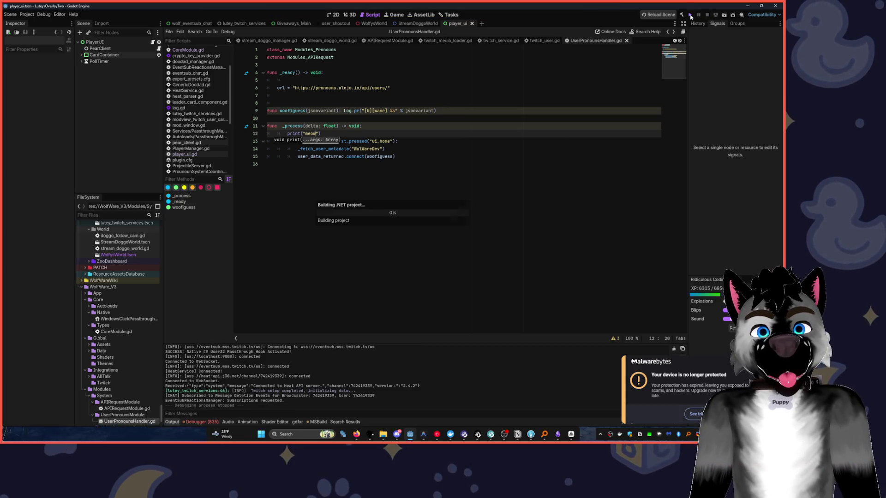
In YouTube Music, return to Money for Nothing and resume playback from 4:21
click(437, 434)
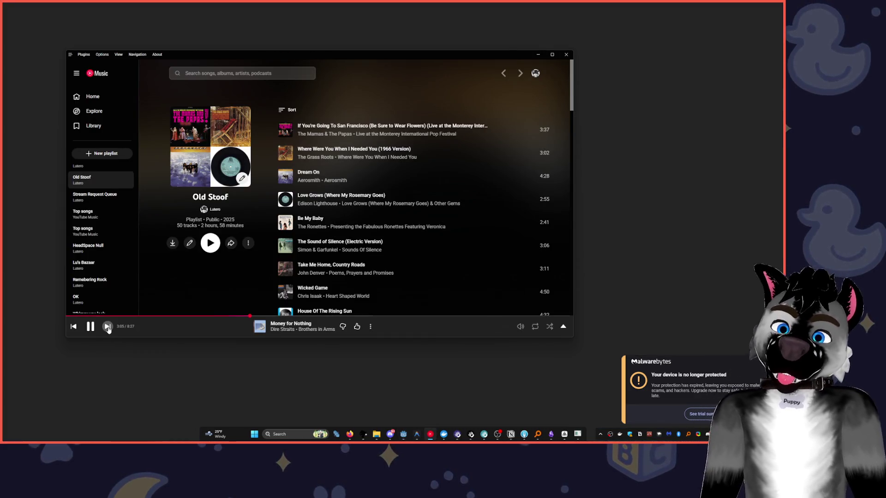
click(107, 327)
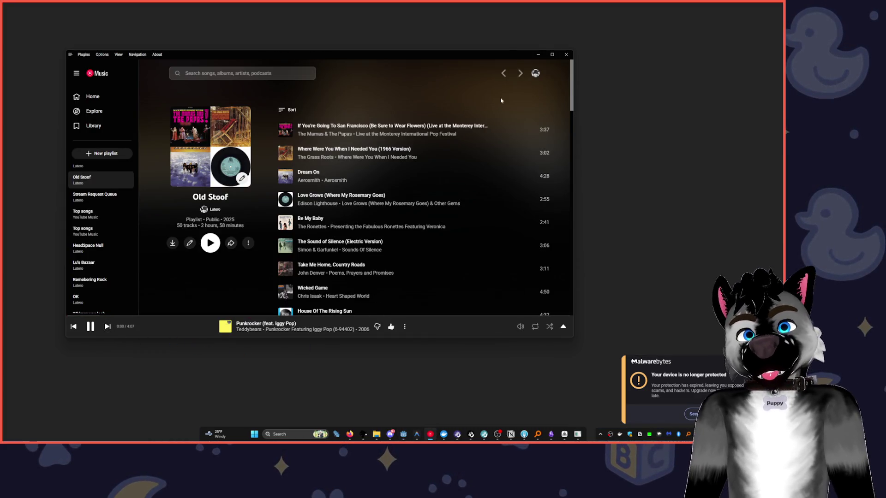
click(538, 56)
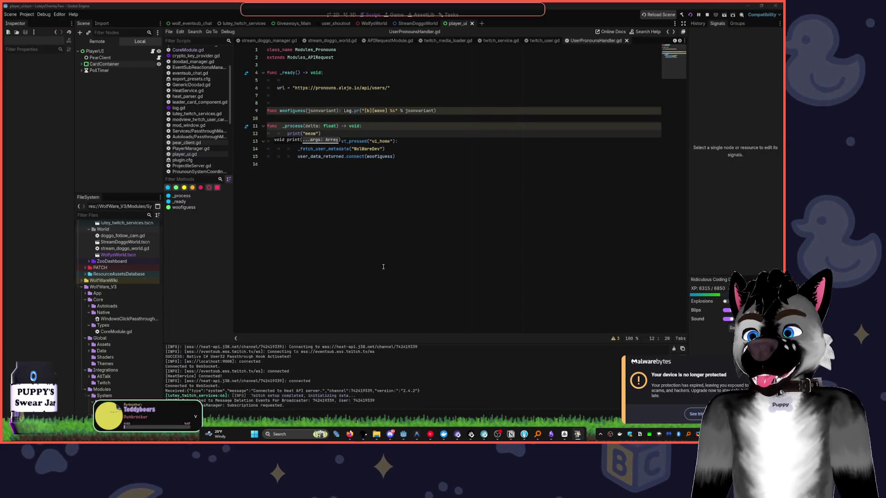
click(431, 434)
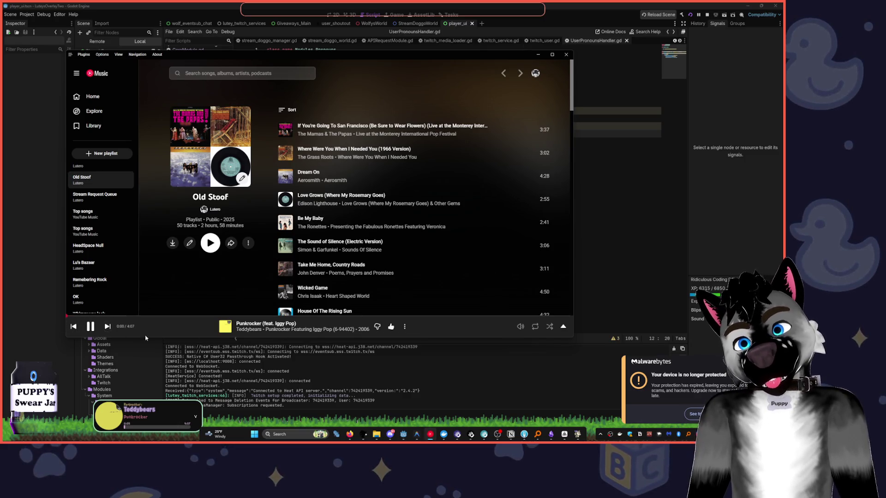
click(73, 327)
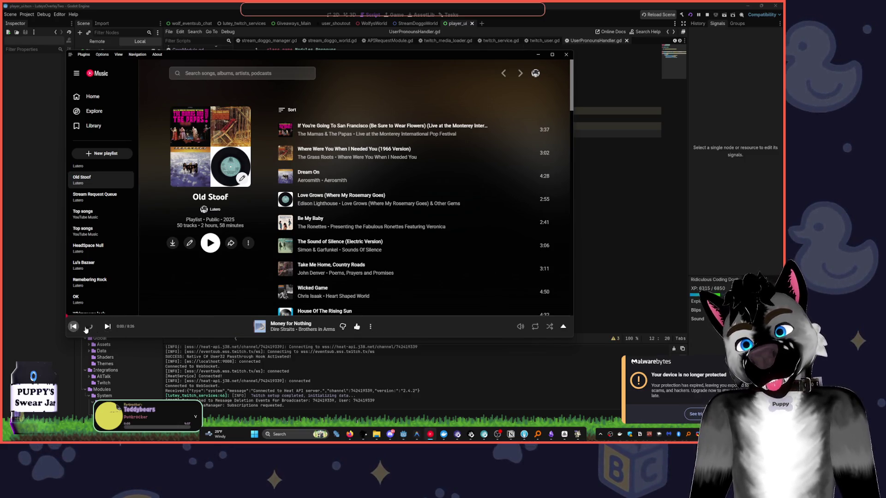
click(328, 316)
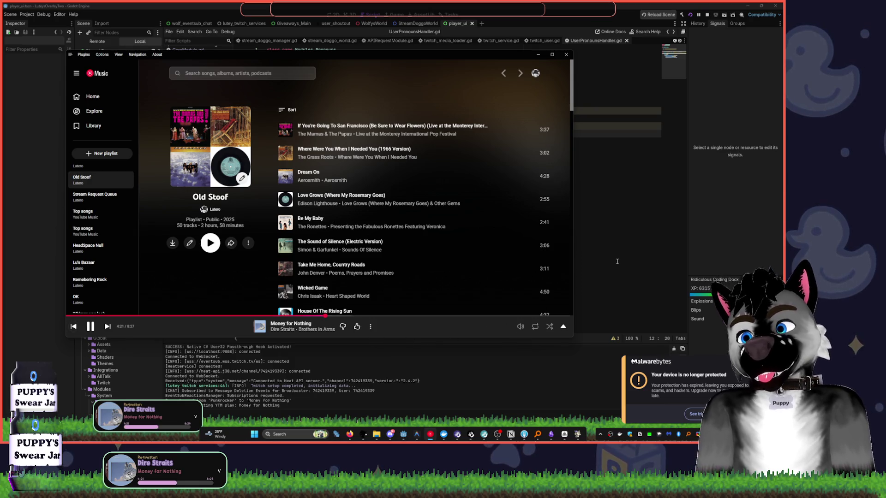
click(612, 246)
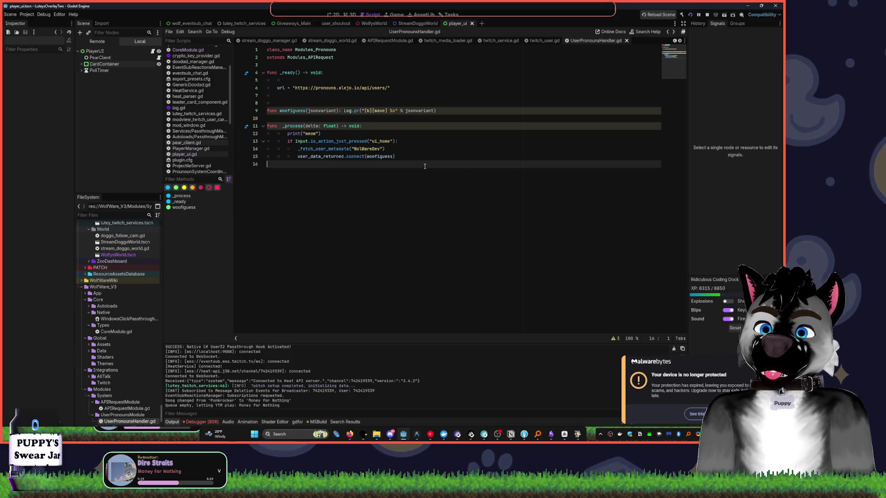
Indent the empty last line of UserPronounsHandler.gd, then stop the running project
key(Tab)
key(Tab)
key(Tab)
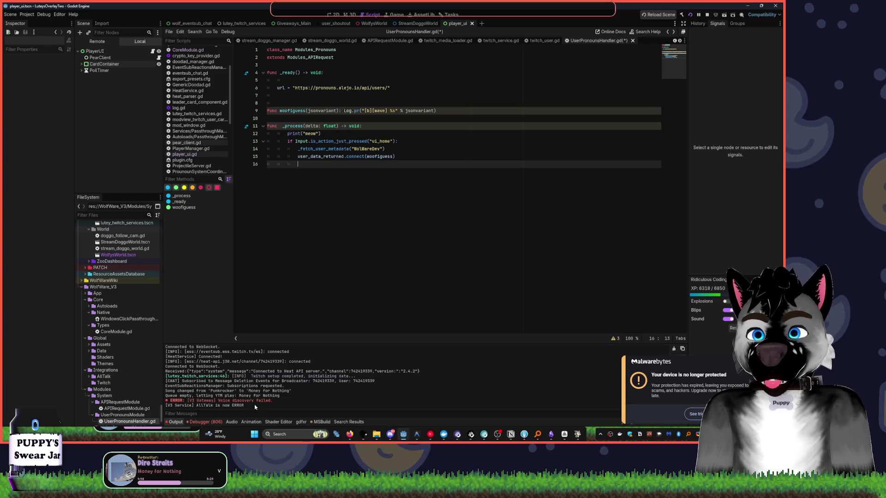
scroll(127, 376, down, 3)
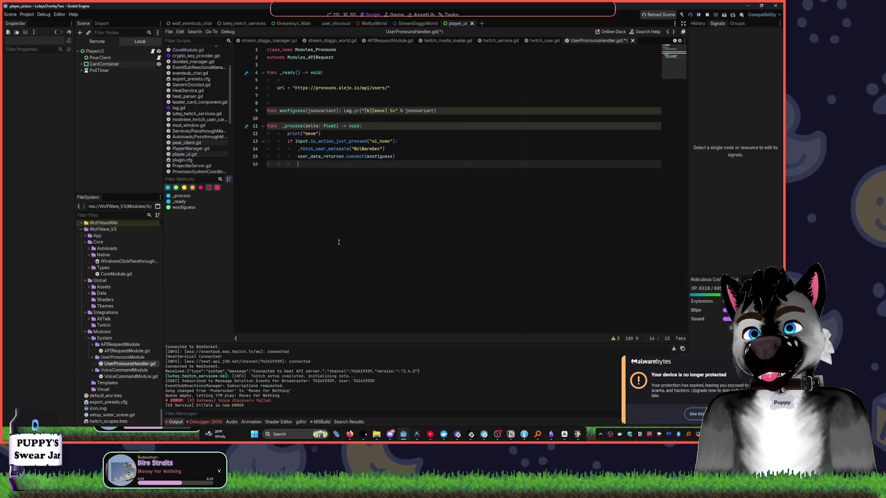
click(706, 15)
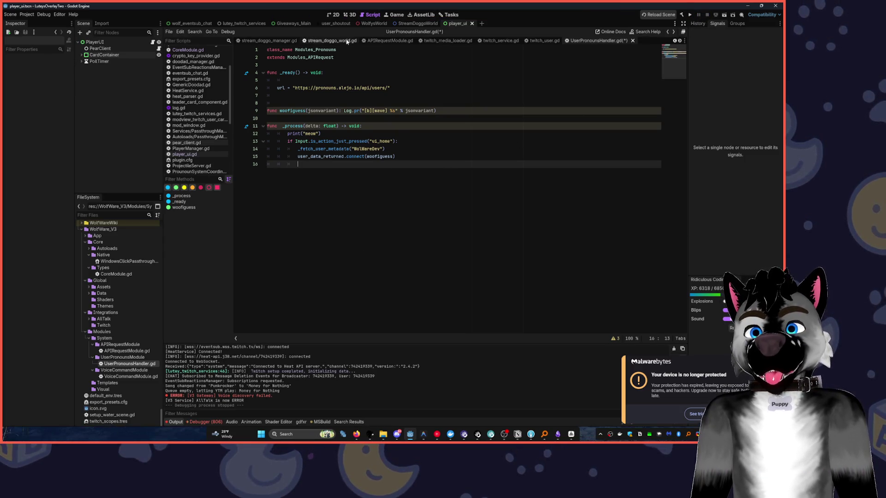
Save UserPronounsHandler.gd and add a plain Node as a child of PlayerUI
key(ctrl+s)
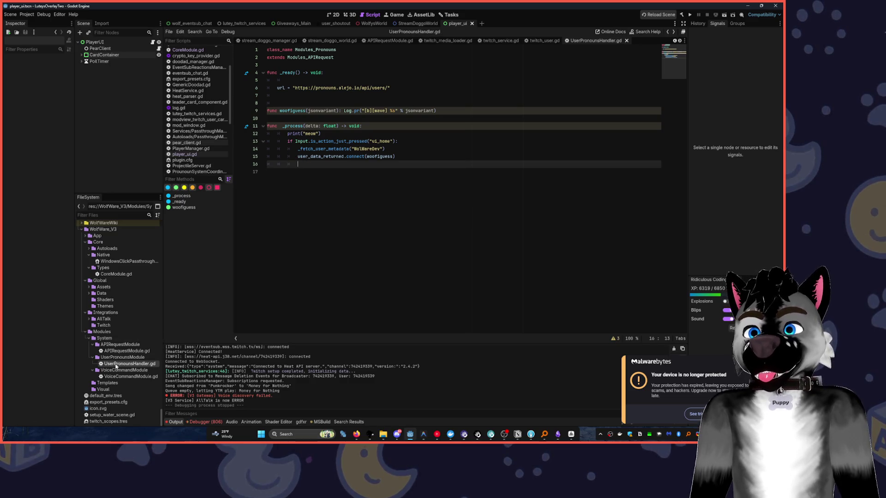
key(ctrl+a)
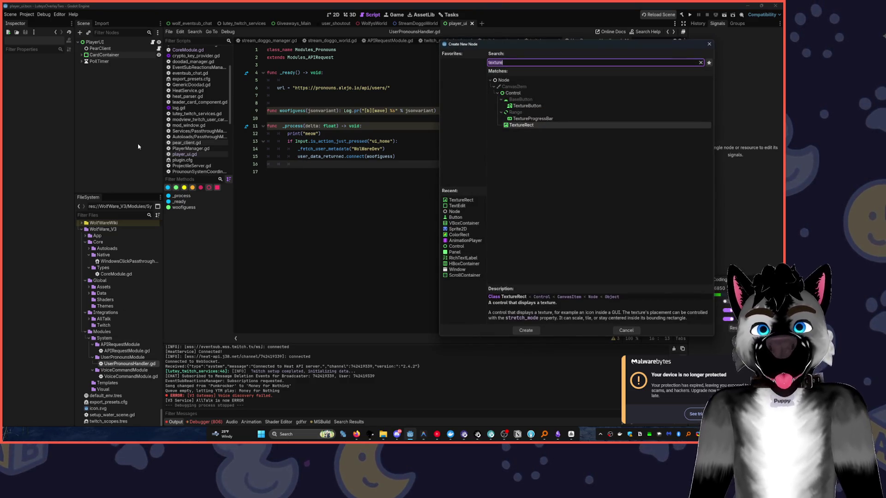
key(BackSpace)
key(Return)
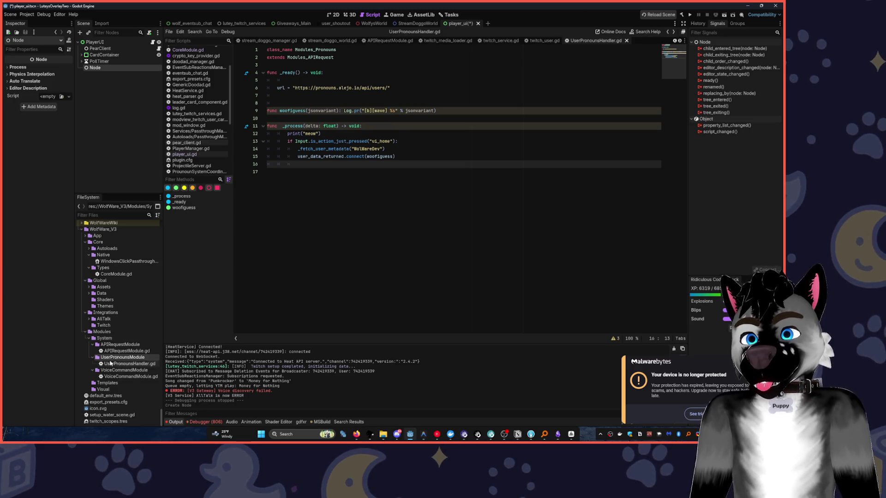
Attach UserPronounsHandler.gd to the new Node, remove the blank line in _ready, run, and press Home to fetch
mouse_move(130, 364)
mouse_down()
mouse_move(120, 98)
mouse_move(102, 70)
mouse_up()
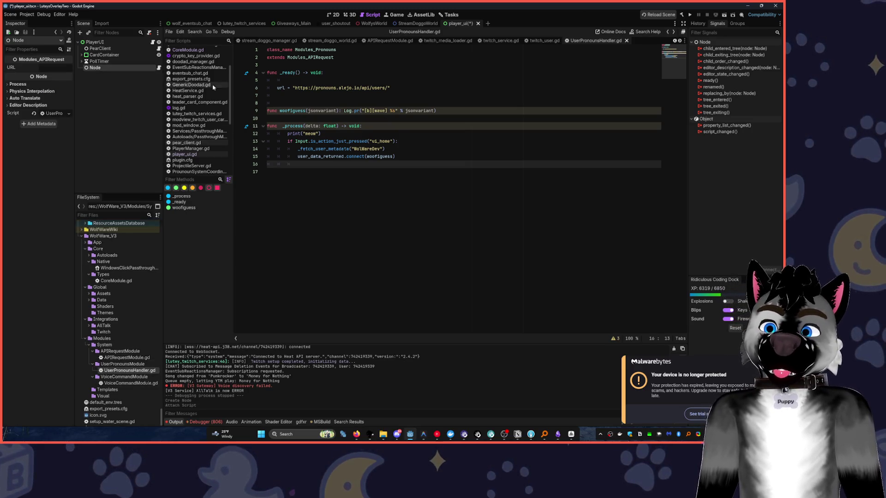
drag(294, 88, 386, 88)
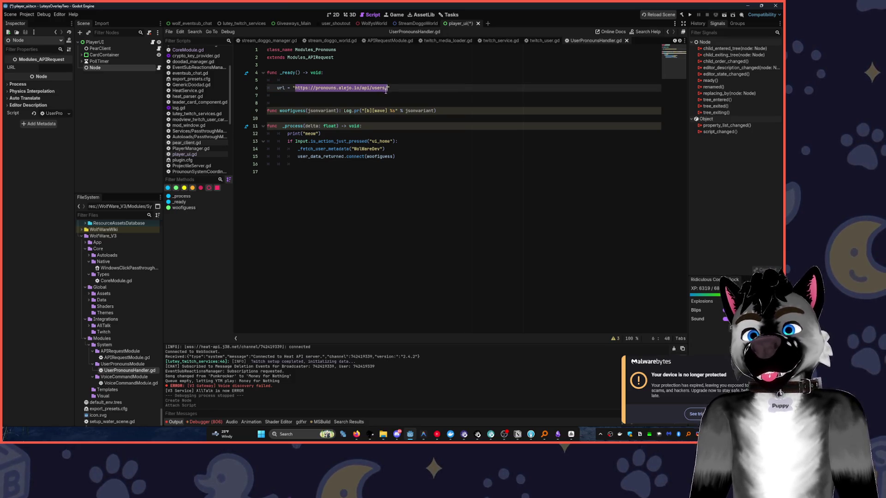
click(400, 76)
key(Delete)
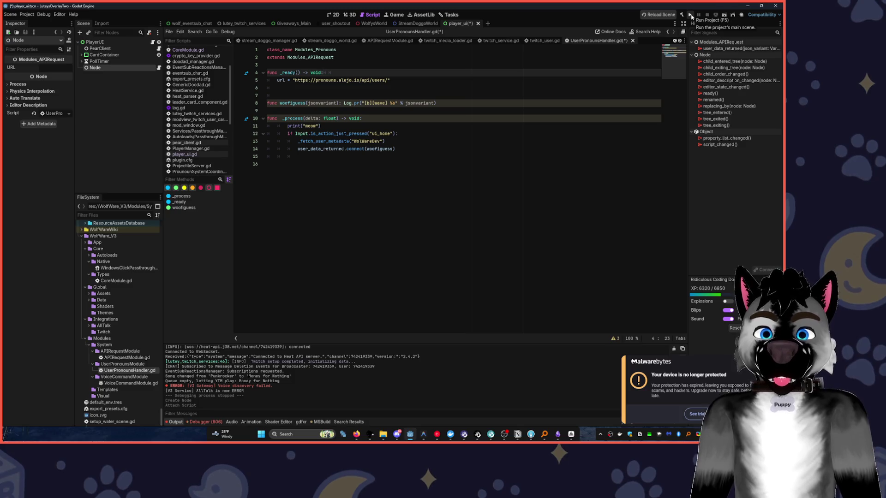
click(689, 15)
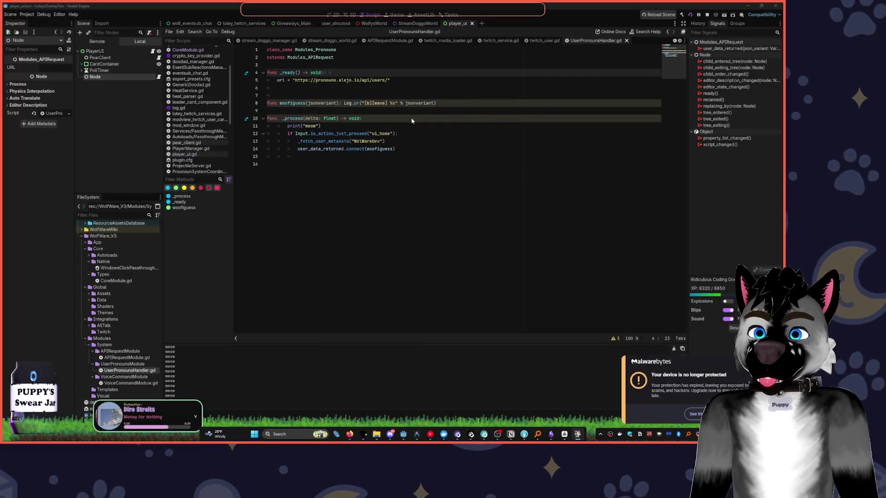
key(Home)
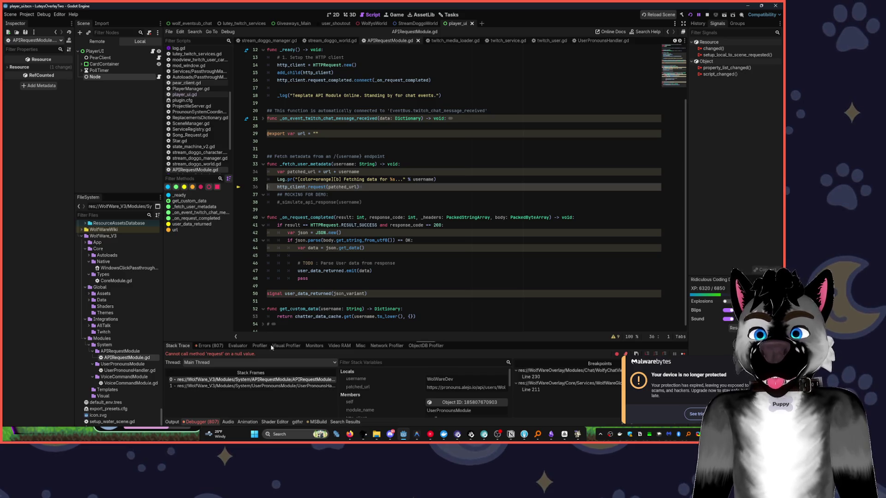
Inspect the patched_url in the debugger, stop the project, and examine the request call on line 36 of APIRequestModule.gd
drag(467, 387, 507, 387)
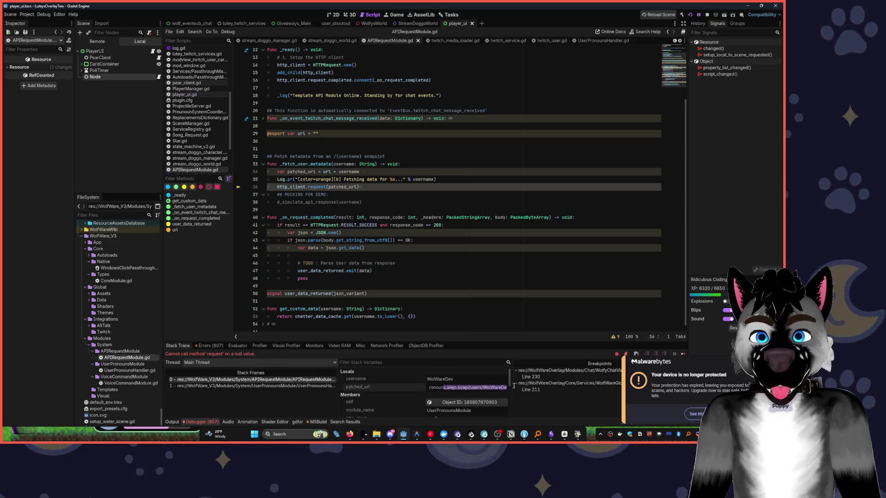
scroll(425, 399, down, 2)
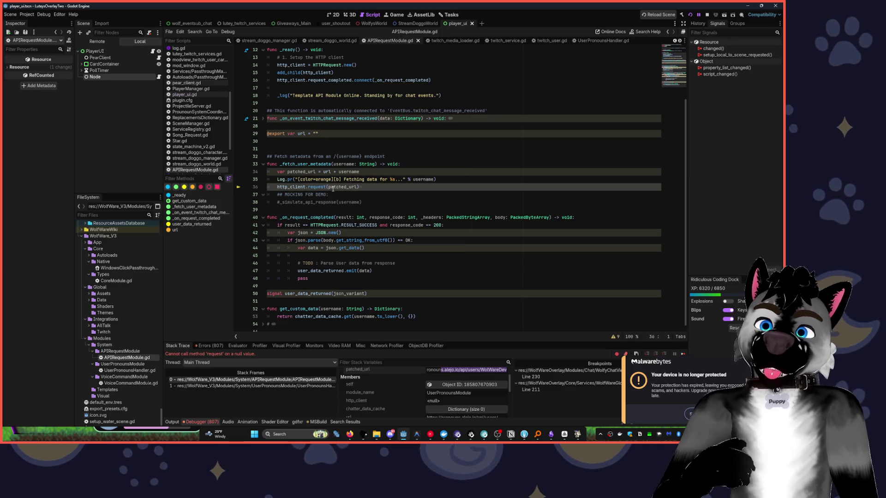
click(706, 16)
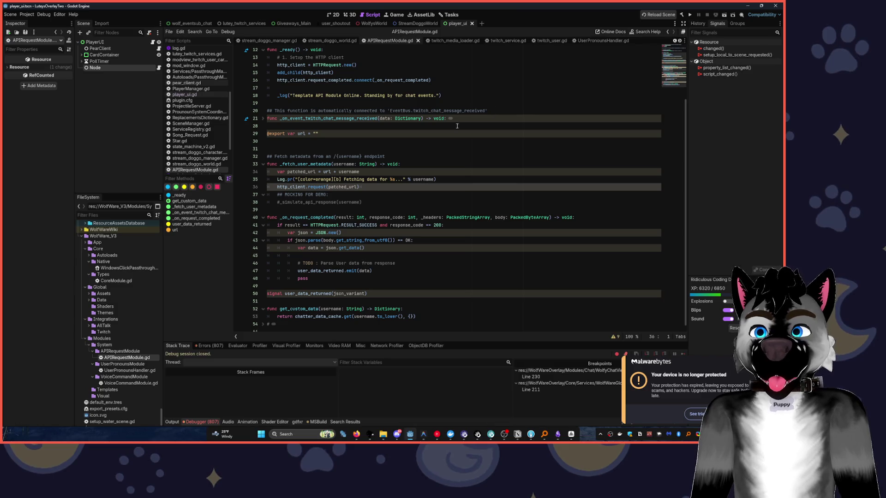
scroll(451, 129, up, 2)
scroll(452, 128, up, 1)
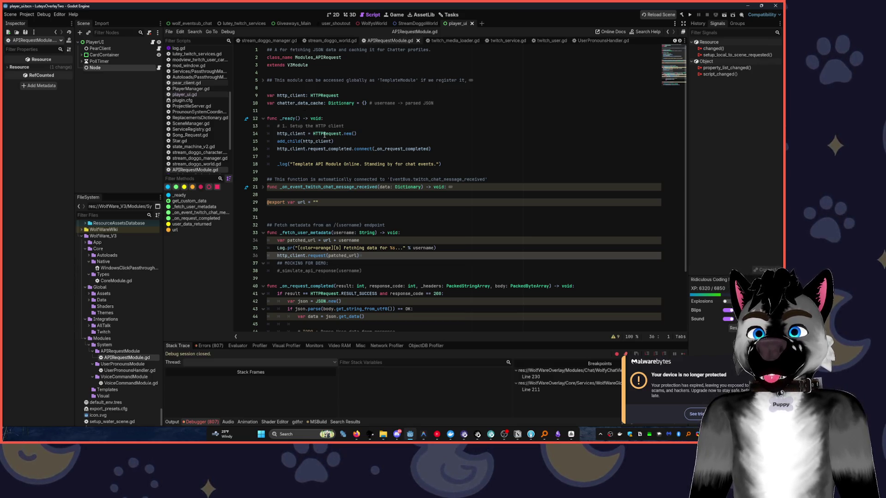
click(421, 113)
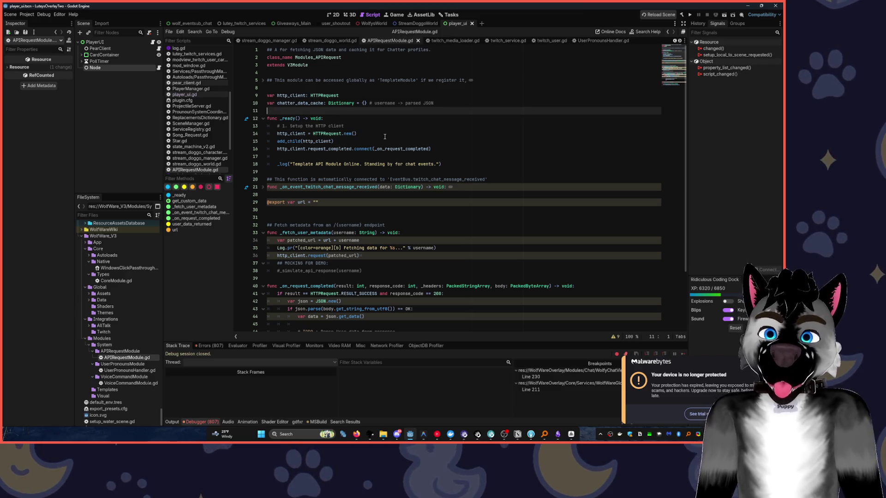
key(ctrl+z)
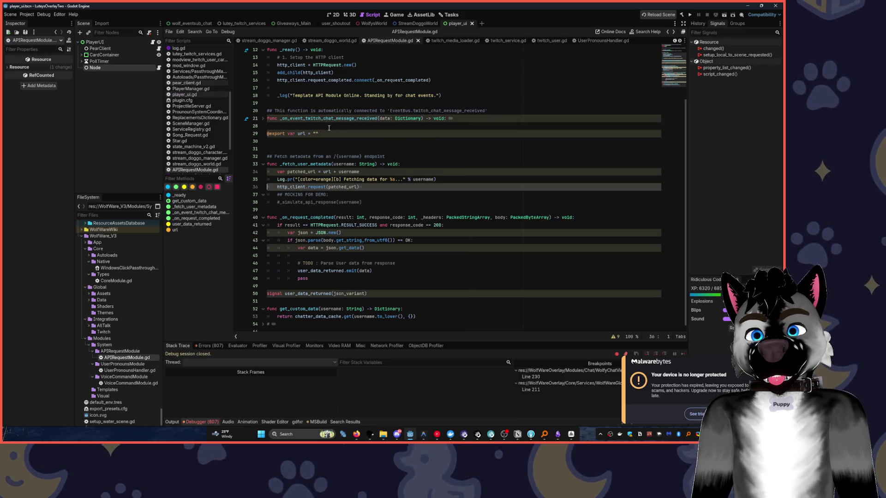
click(263, 118)
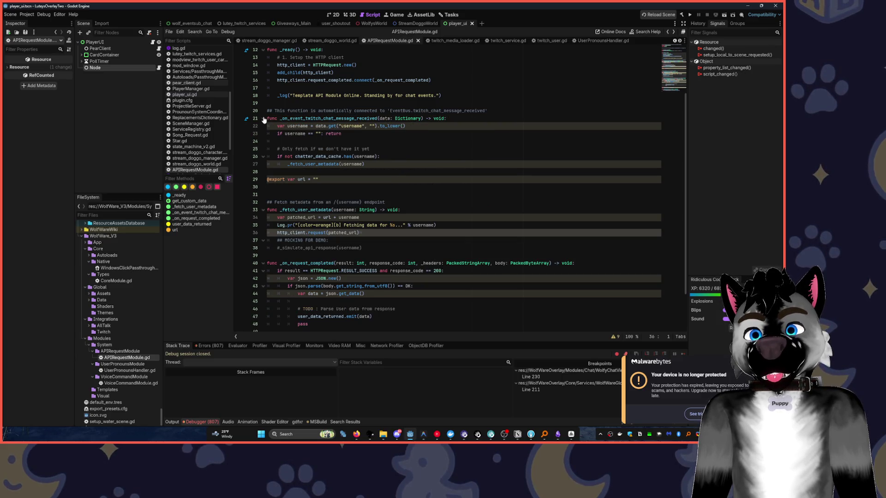
click(263, 119)
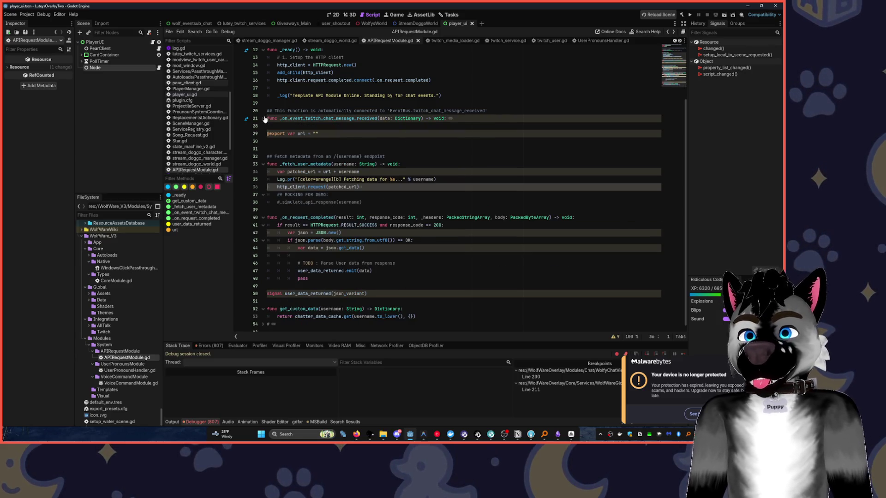
scroll(392, 168, down, 1)
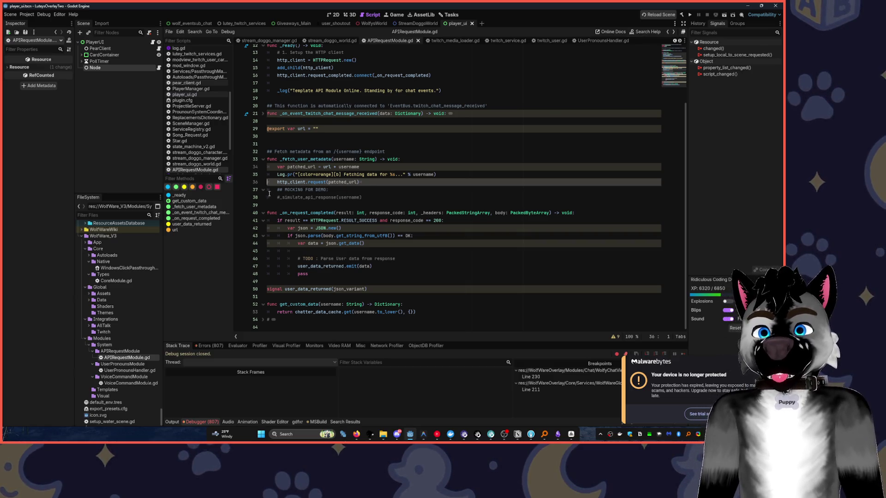
click(326, 181)
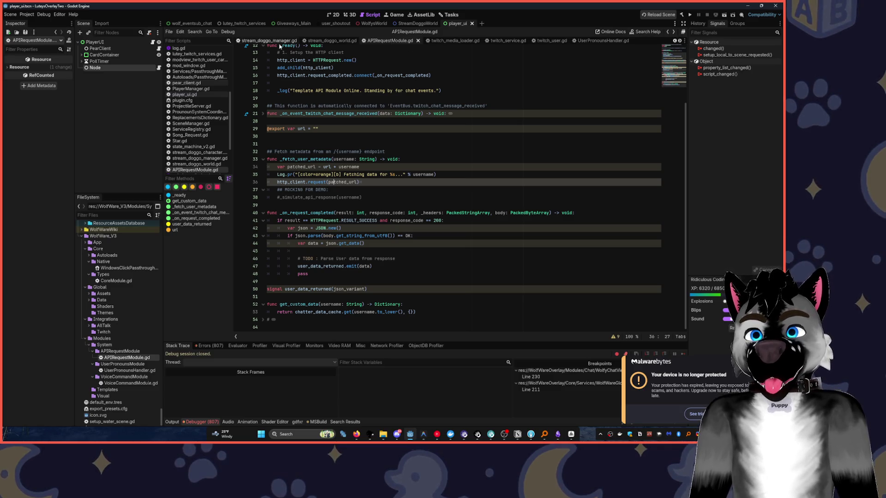
Copy the pronouns URL from UserPronounsHandler.gd into the Node's URL property and run the project
click(600, 40)
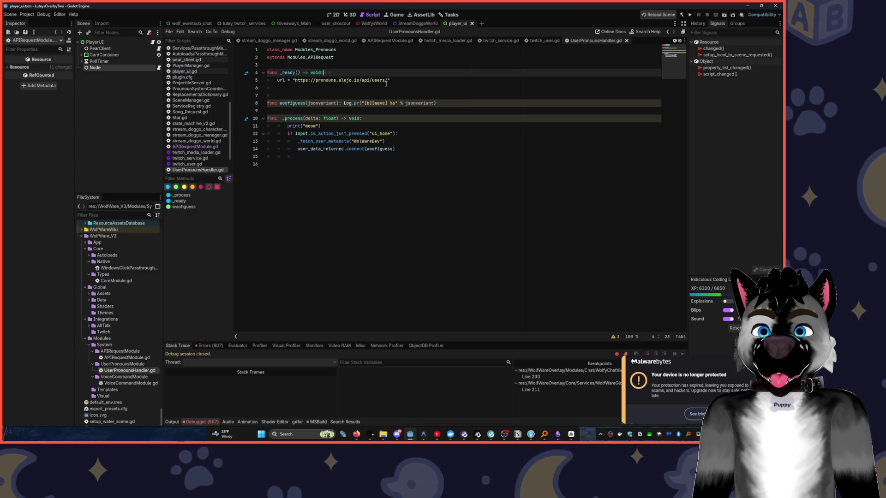
drag(387, 80, 294, 81)
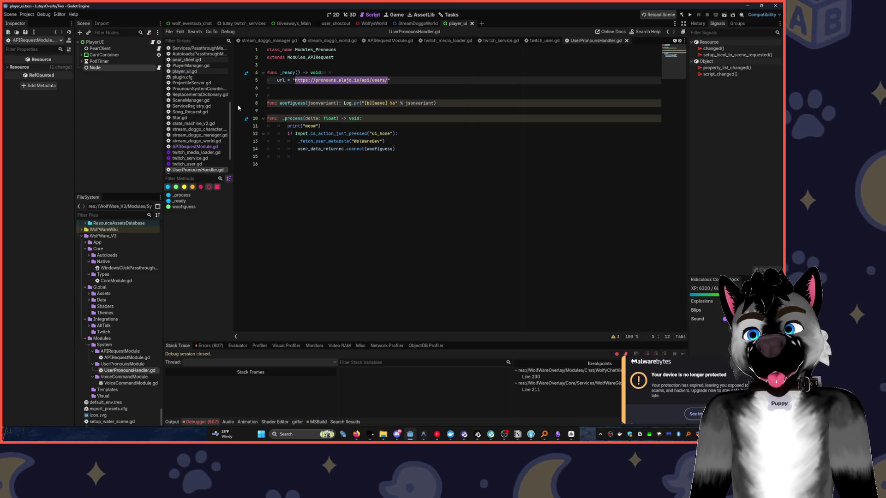
click(95, 67)
click(75, 68)
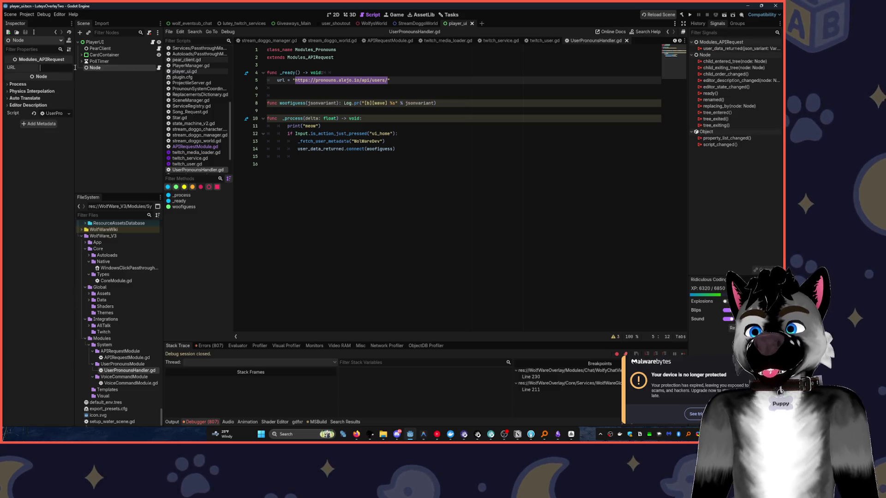
key(ctrl+v)
click(690, 15)
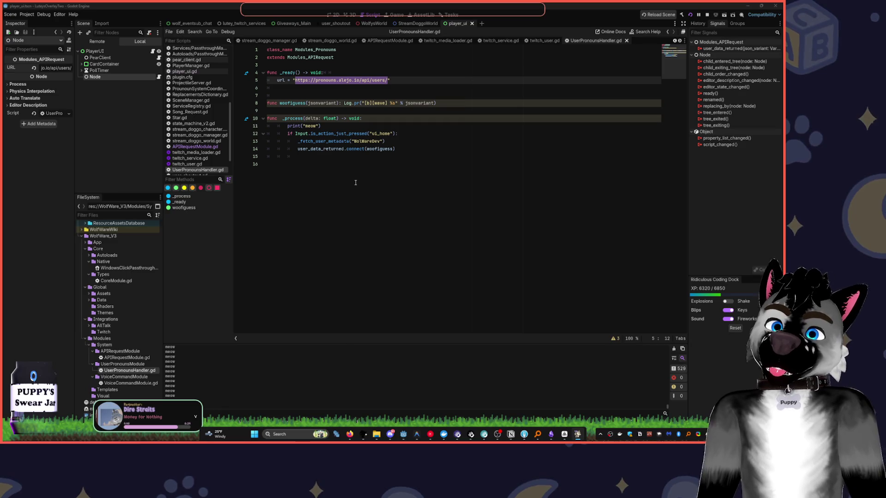
Trigger the metadata fetch with Home, check the url value in the debugger, then stop the run
key(Home)
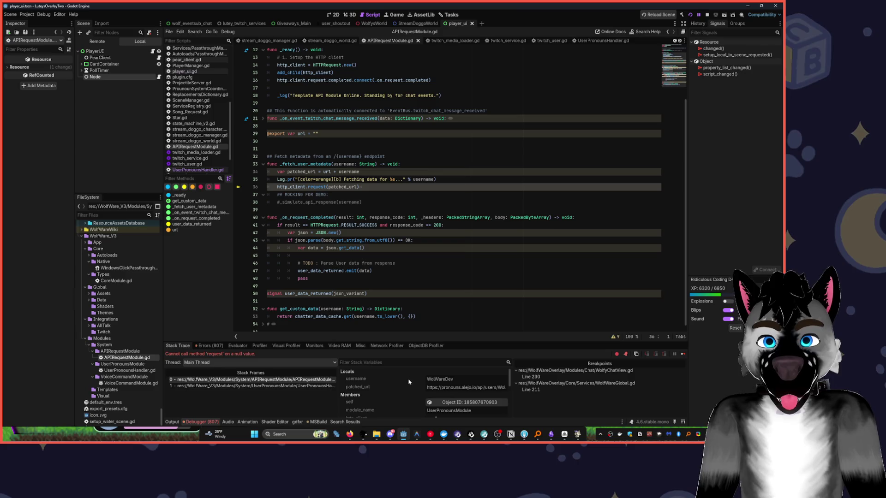
scroll(408, 382, down, 3)
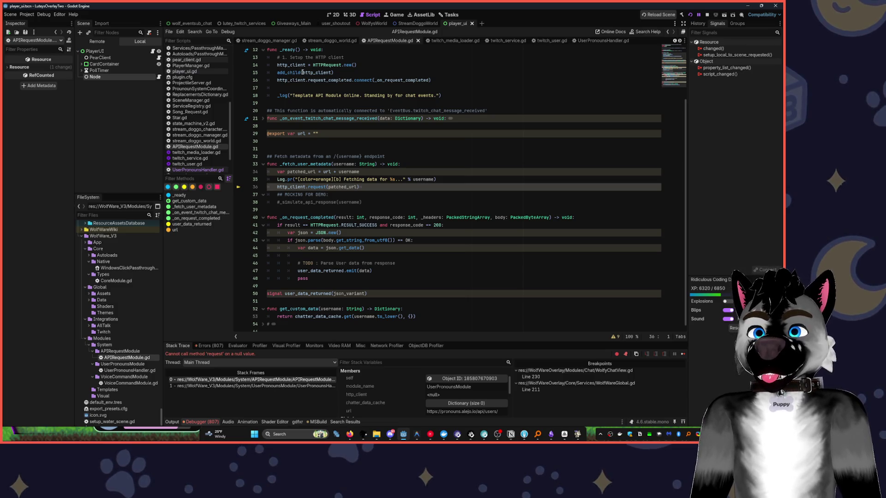
click(707, 14)
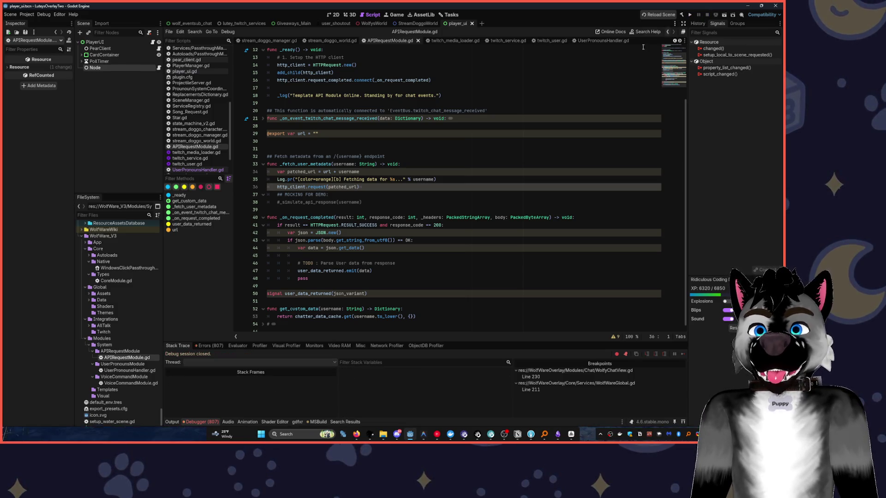
Replace the HTTP client setup lines in _ready with a create_http_client() call
scroll(361, 152, up, 4)
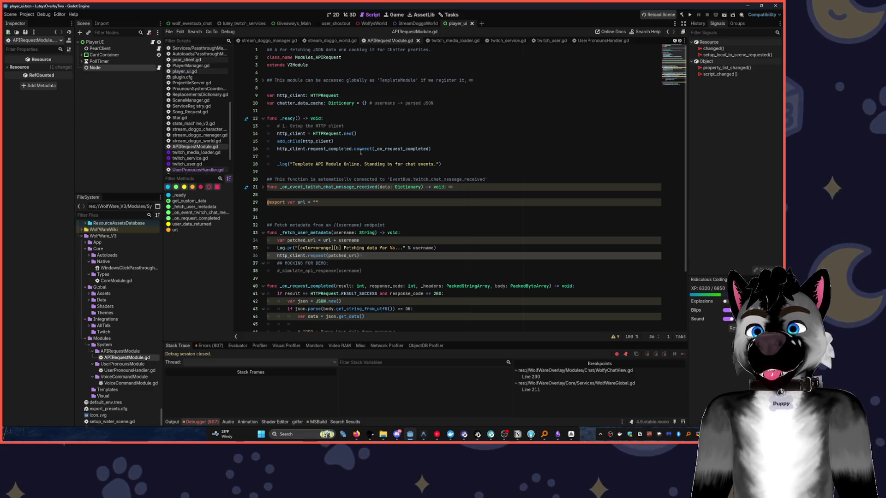
mouse_move(358, 153)
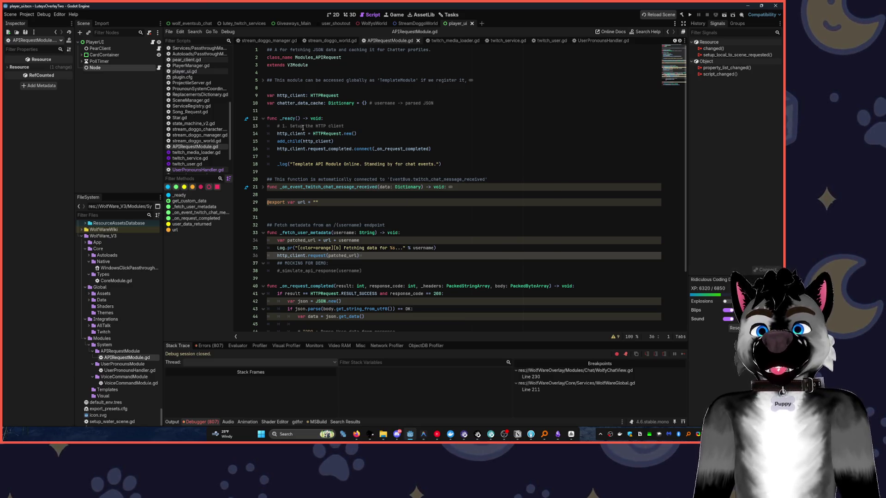
drag(277, 125, 476, 148)
key(ctrl+c)
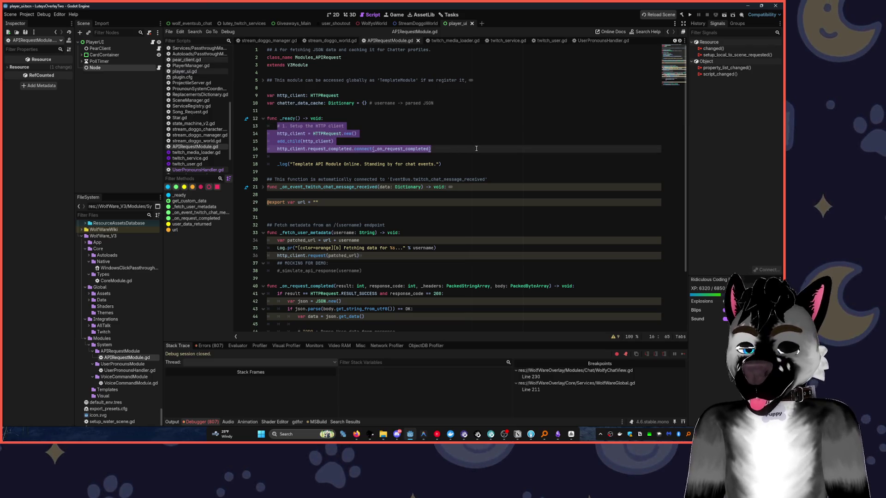
key(BackSpace)
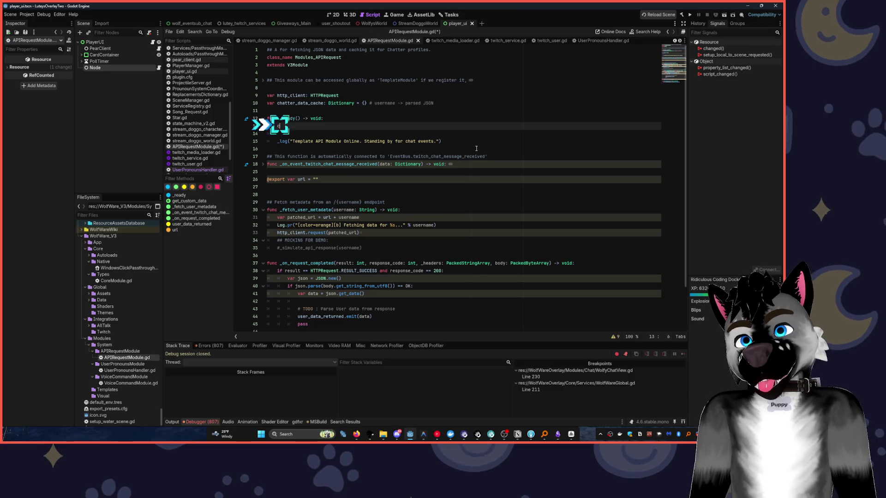
text(crate_)
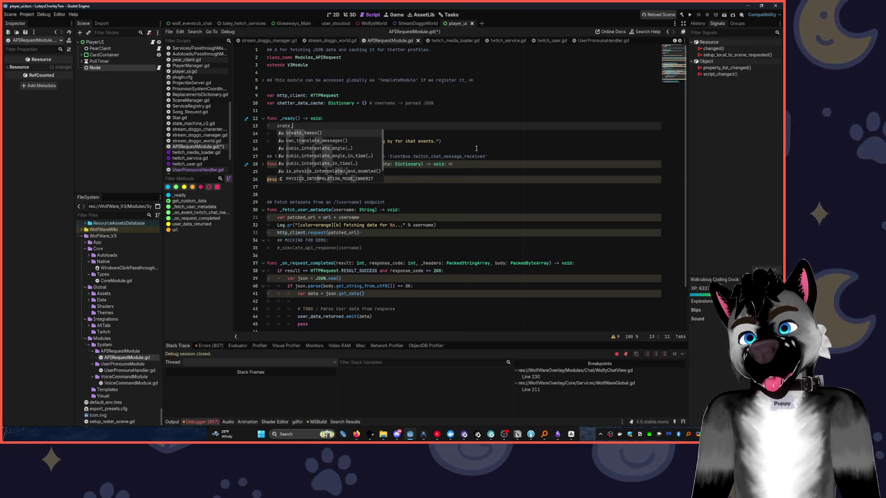
text(http)
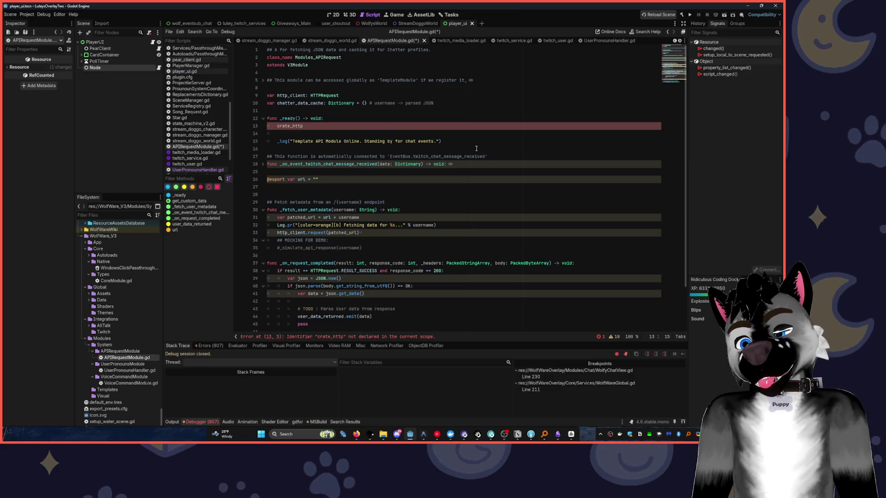
text(_client()
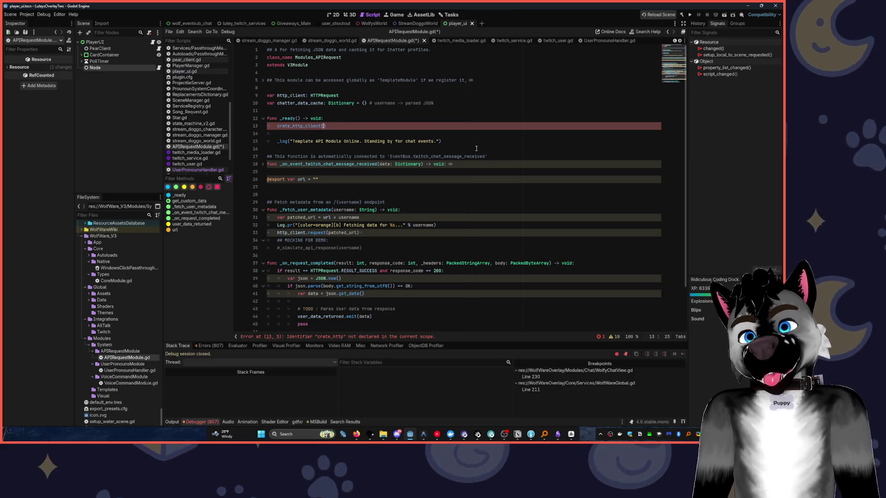
key(Home)
key(Right)
key(Right)
text(e)
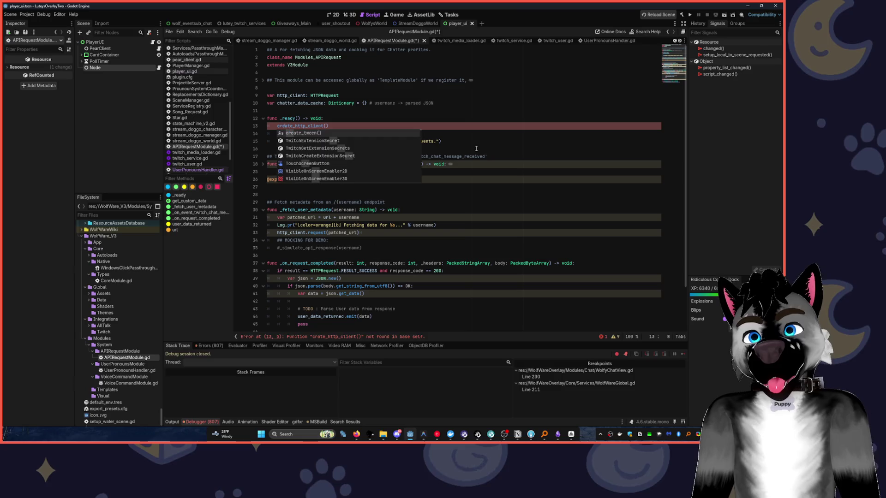
key(Escape)
Add func create_http_client(): below _ready and paste the HTTP setup code into it
click(278, 149)
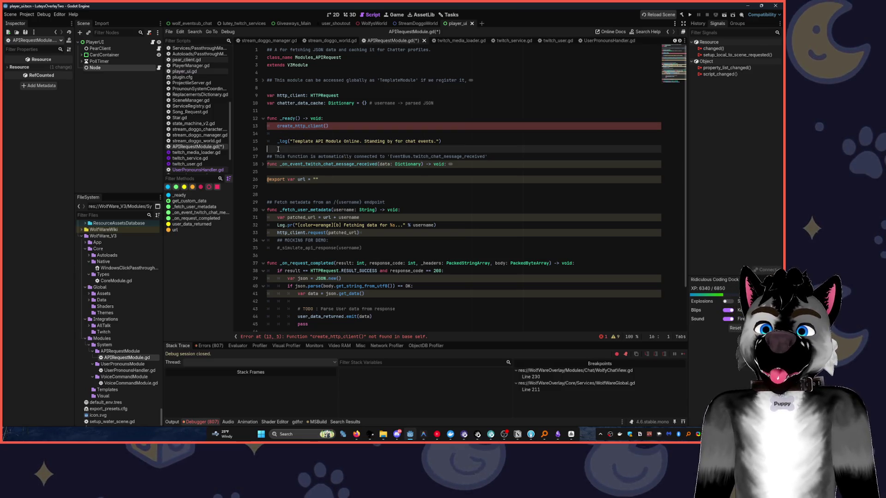
text(func )
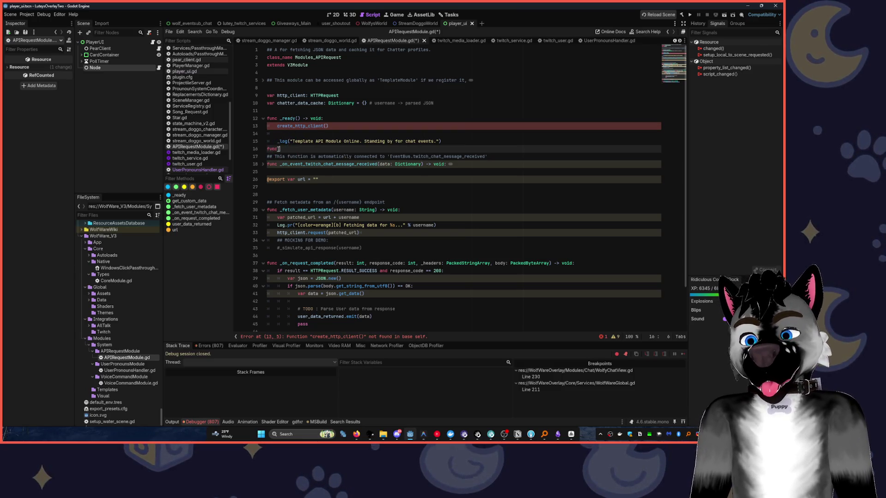
text(create)
key(shift+alt+o)
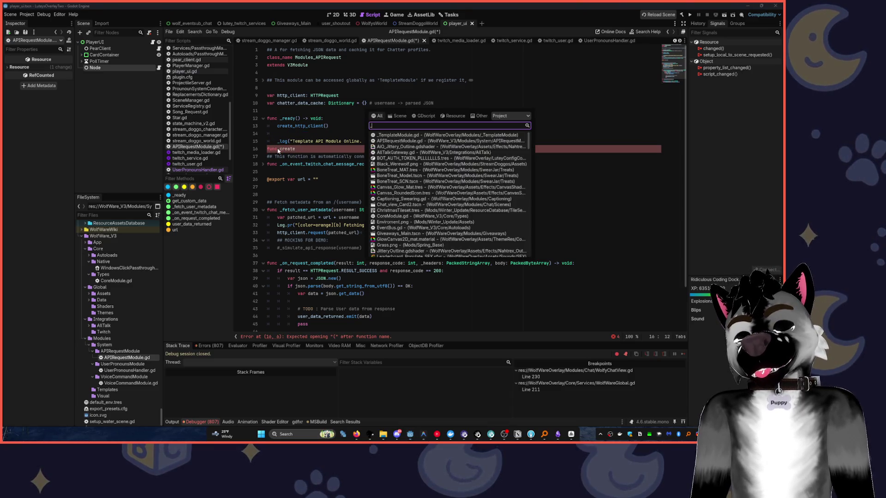
text(_ht)
key(Escape)
key(ctrl+BackSpace)
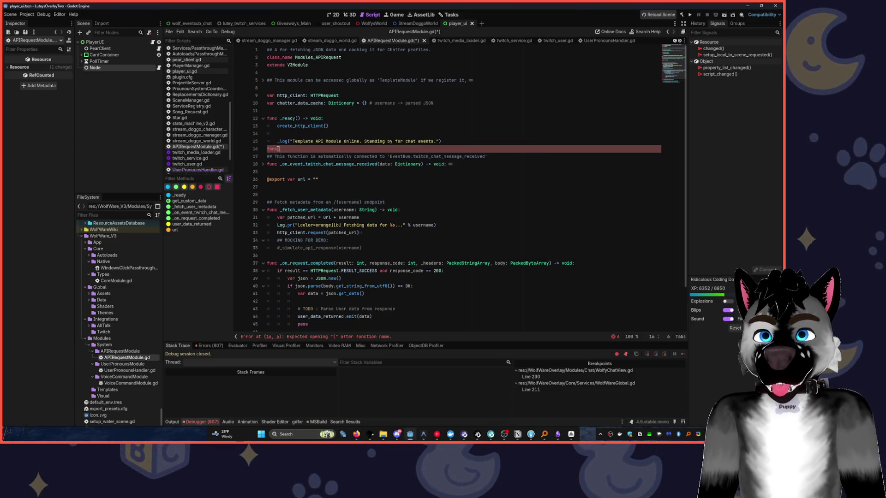
text(:)
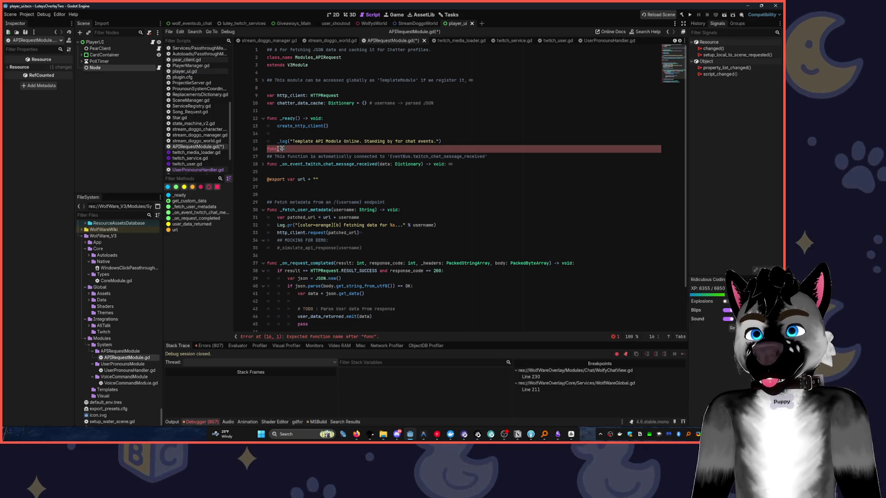
key(Return)
key(ctrl+v)
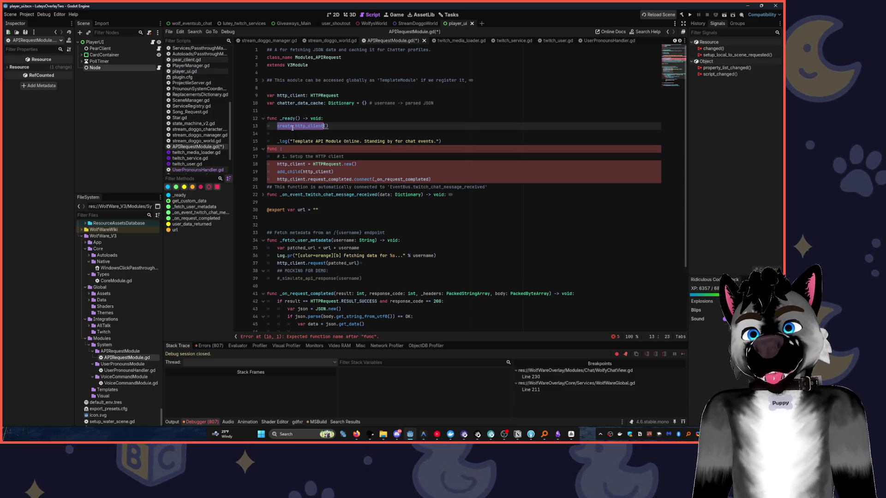
click(299, 125)
click(281, 149)
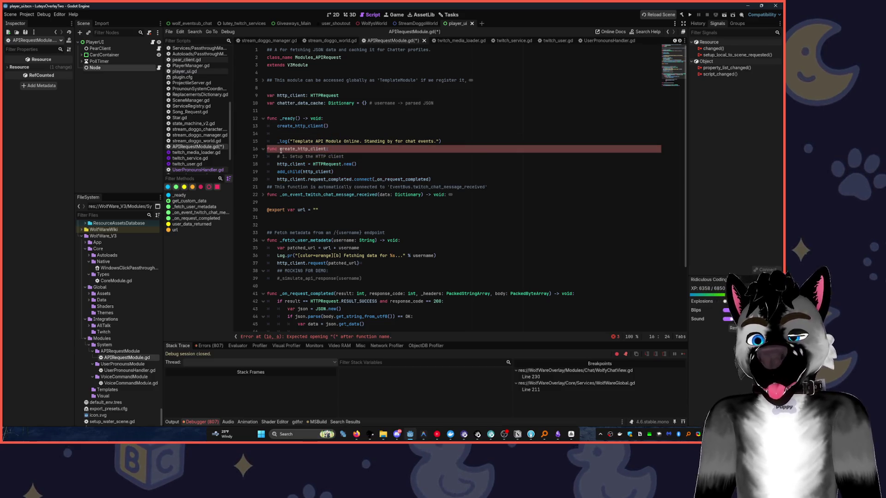
text(())
Add blank lines around the new function and remove the extra blank line in _ready
click(440, 180)
key(Return)
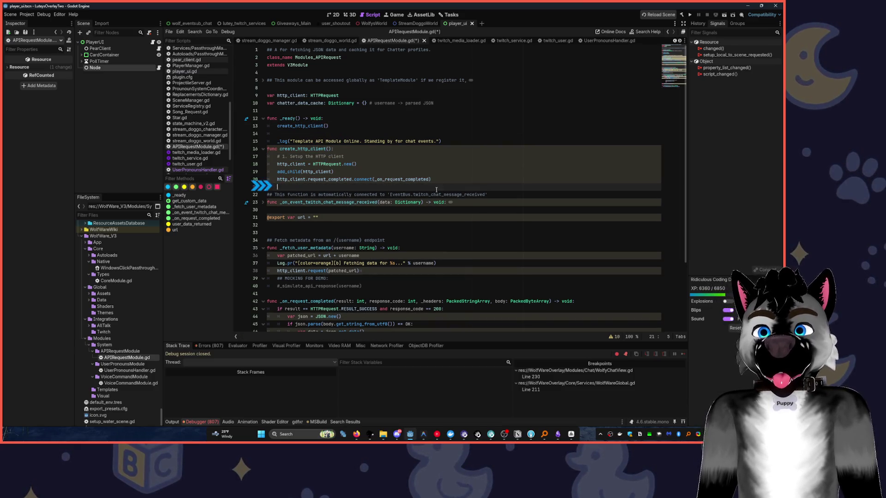
click(453, 140)
key(Return)
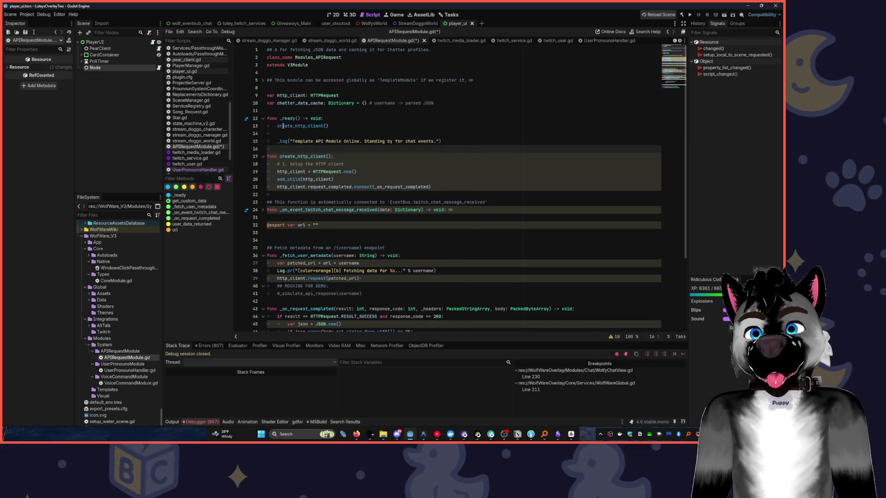
click(333, 126)
key(Delete)
click(333, 119)
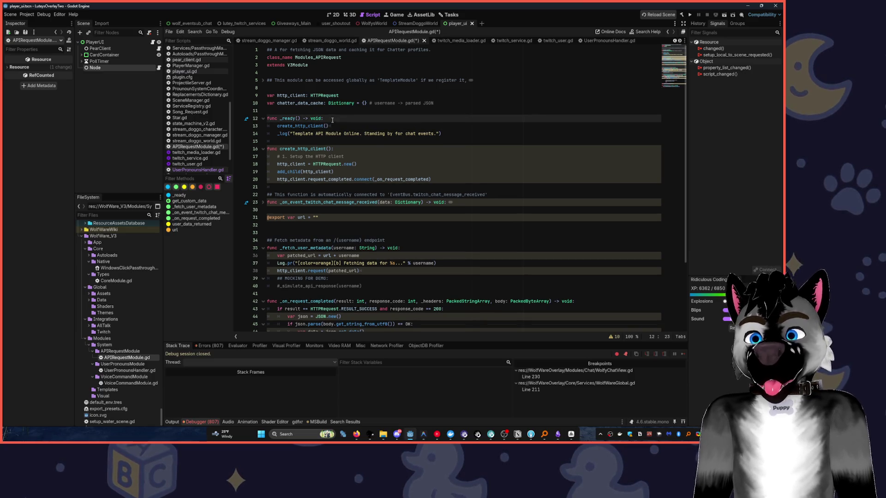
Guard the create_http_client() call with 'if not http_client:' and save the script
key(Return)
text(if htt)
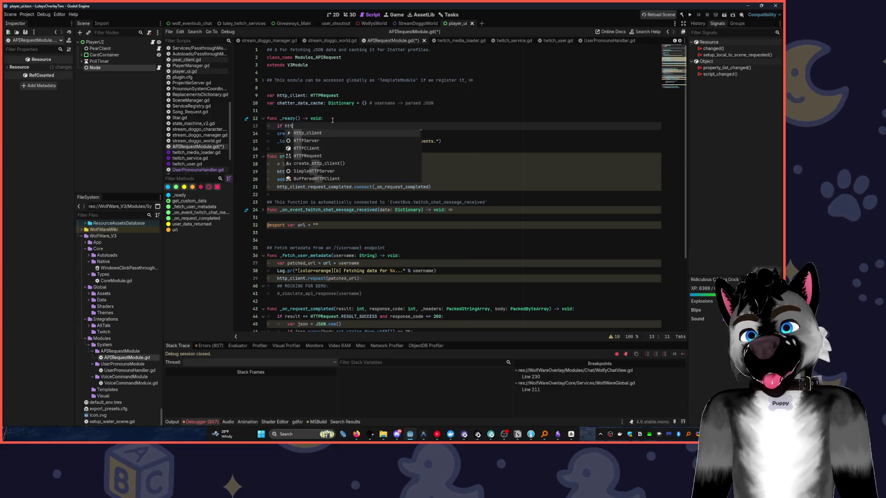
key(Return)
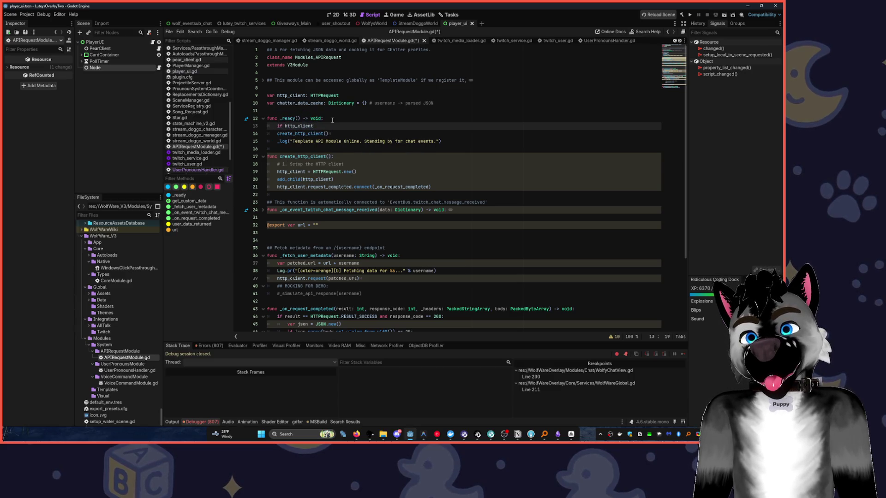
key(Home)
key(Right)
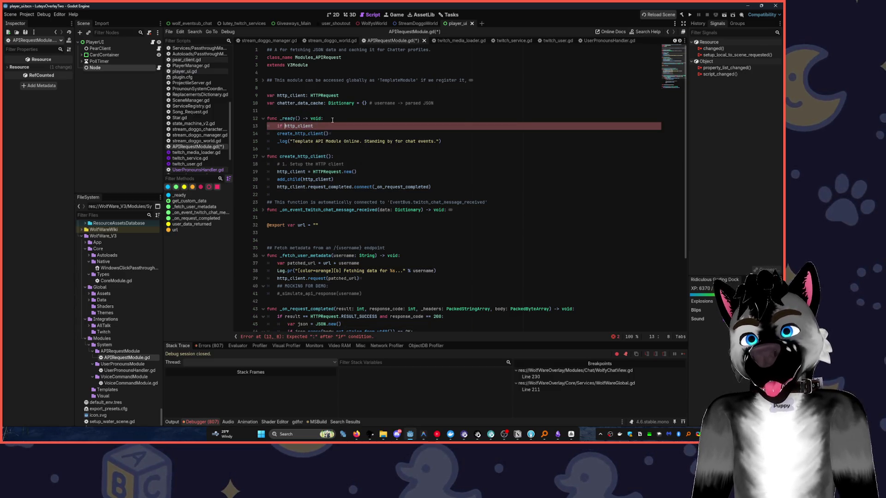
text(not)
key(End)
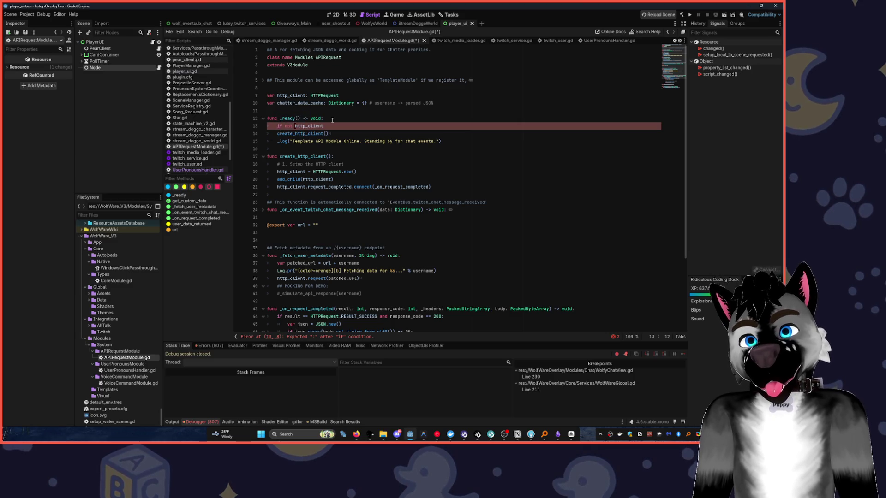
text(:)
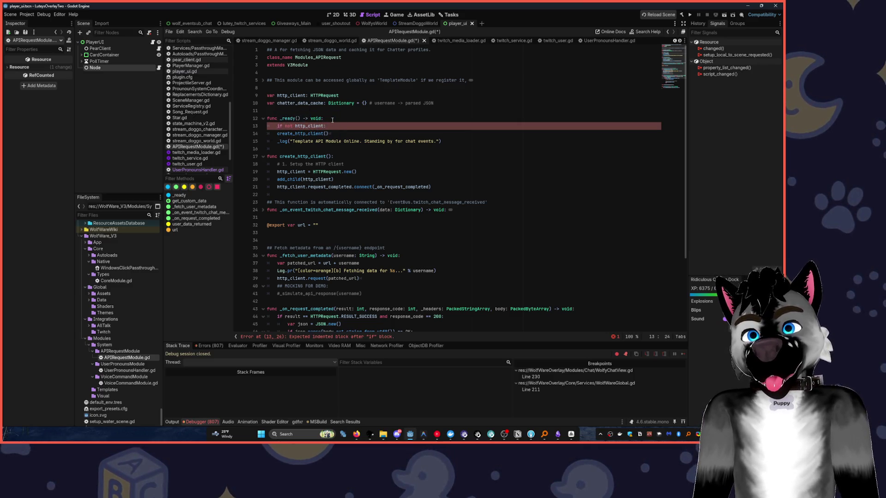
key(Down)
key(Home)
key(Tab)
key(Up)
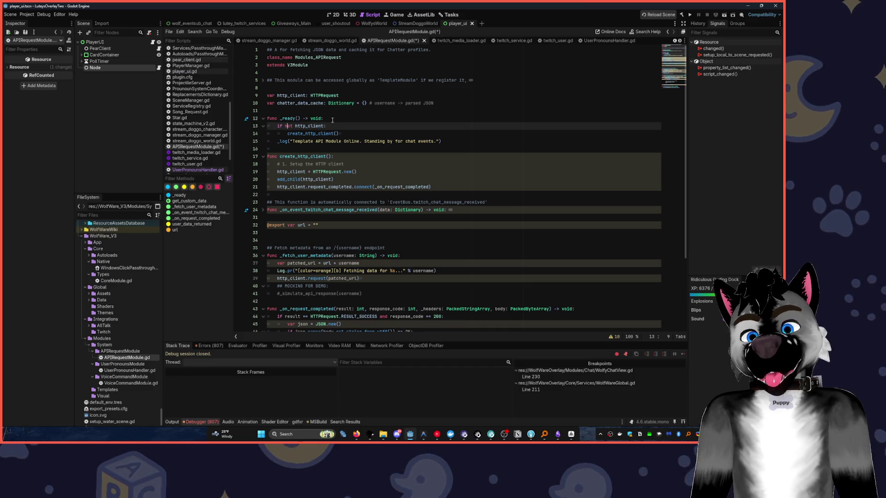
key(ctrl+s)
Start a Log. line inside the if block, then bring YouTube Music to the front
key(Down)
key(Down)
key(Down)
key(End)
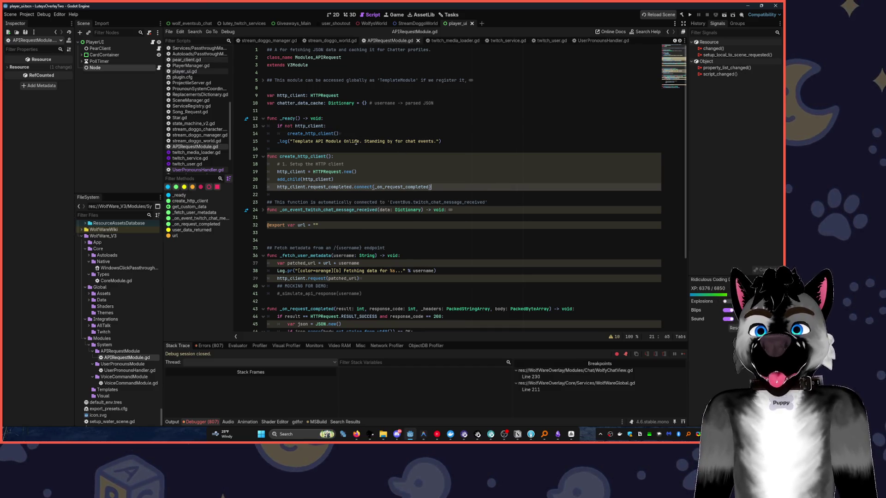
click(347, 134)
click(337, 125)
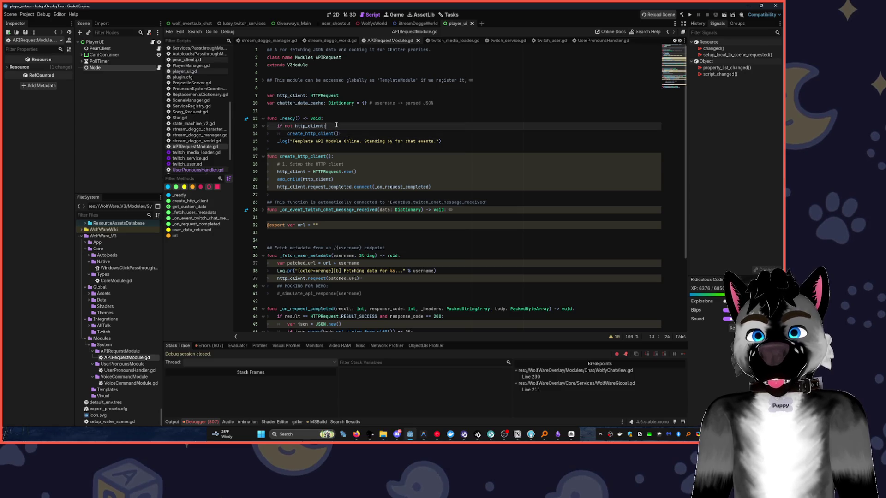
key(Return)
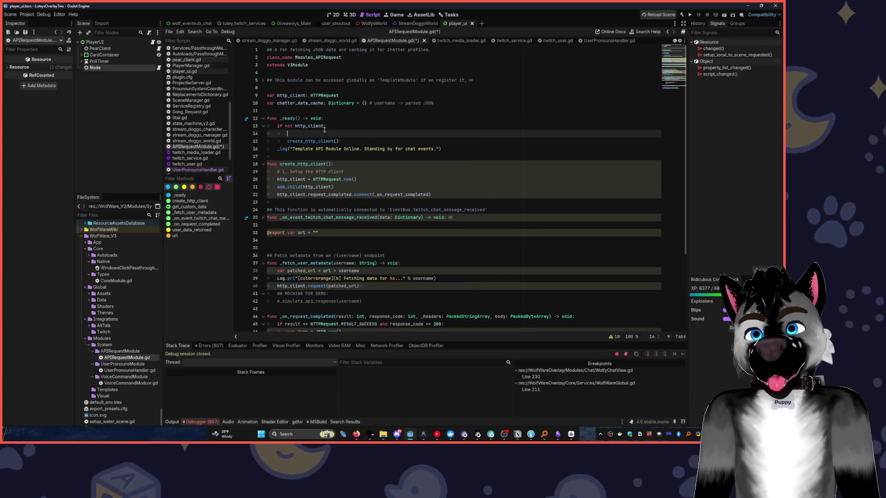
text(Log)
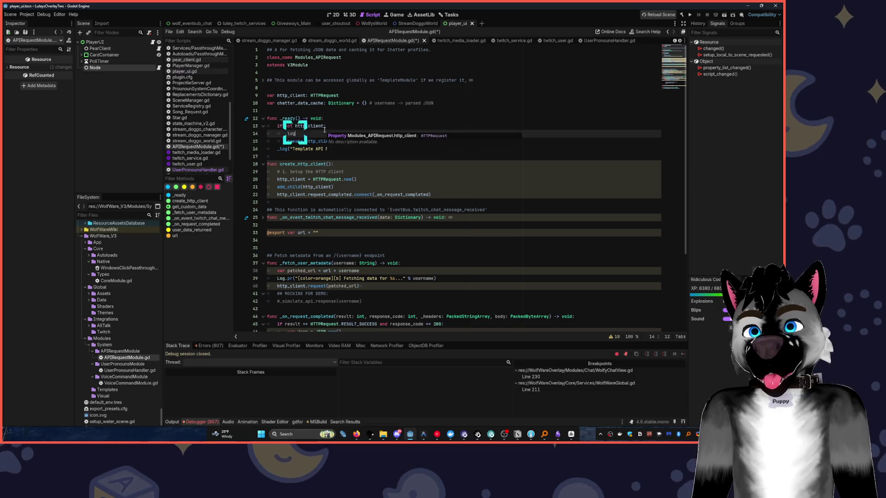
text(.)
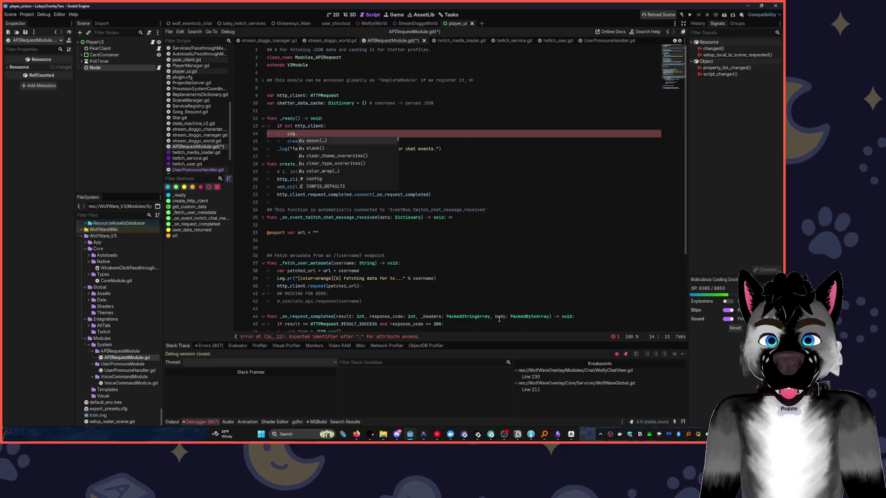
click(436, 435)
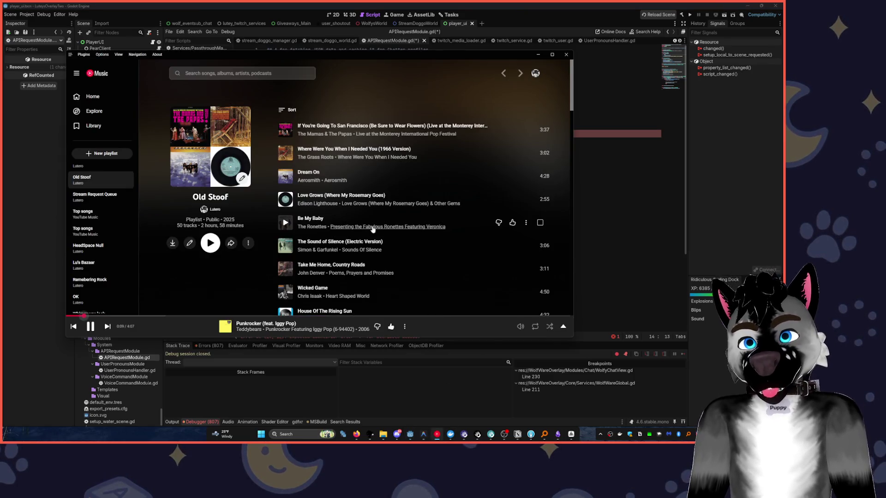
Scroll down the Old Stoof playlist, then return to the Godot script editor
scroll(351, 223, down, 5)
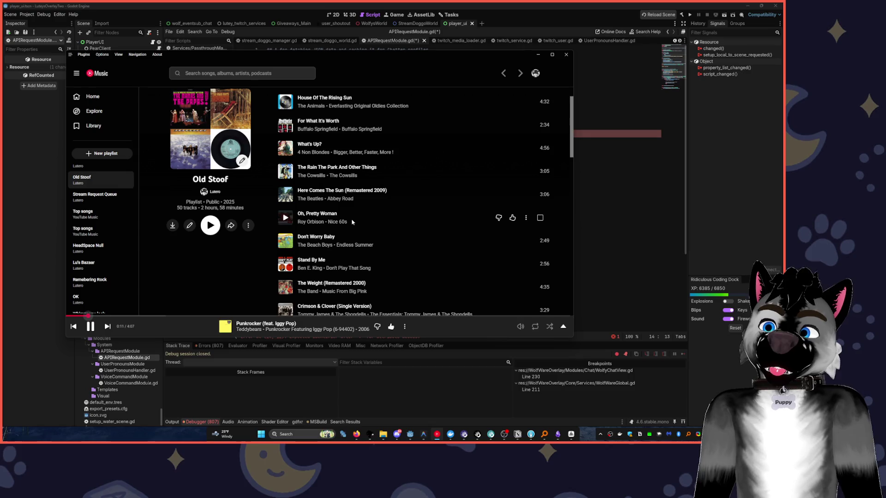
scroll(272, 265, down, 1)
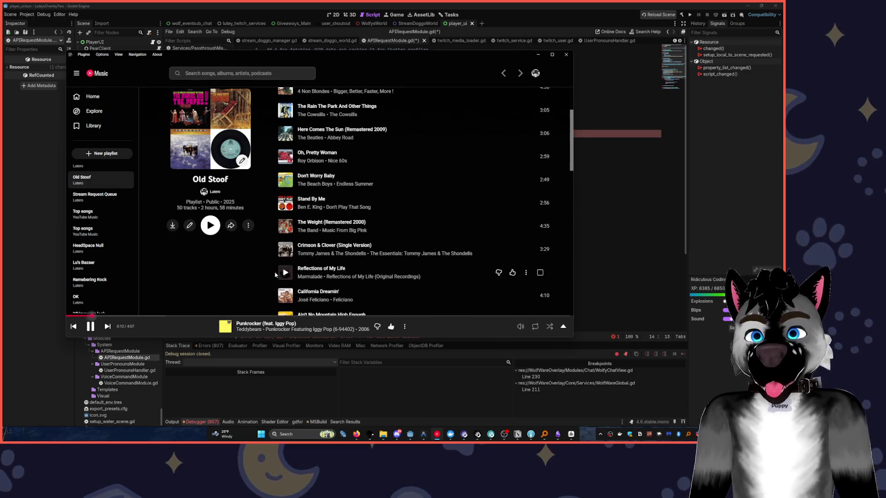
scroll(269, 279, down, 1)
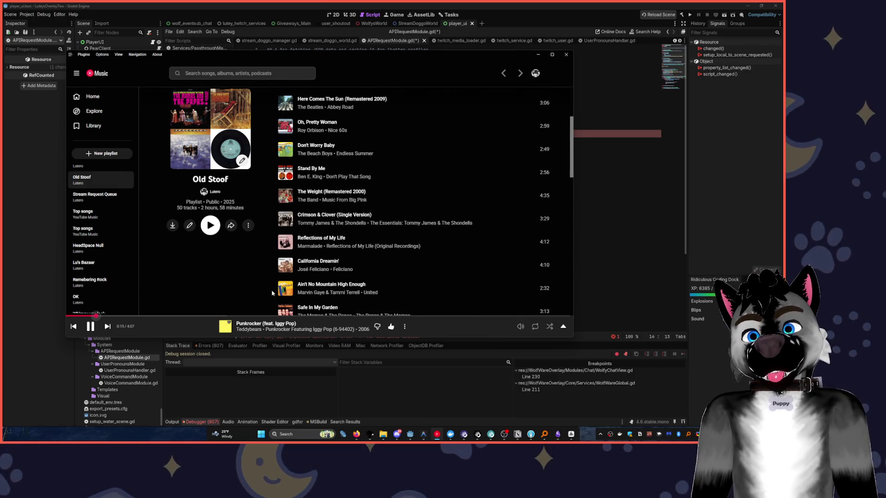
scroll(272, 289, down, 1)
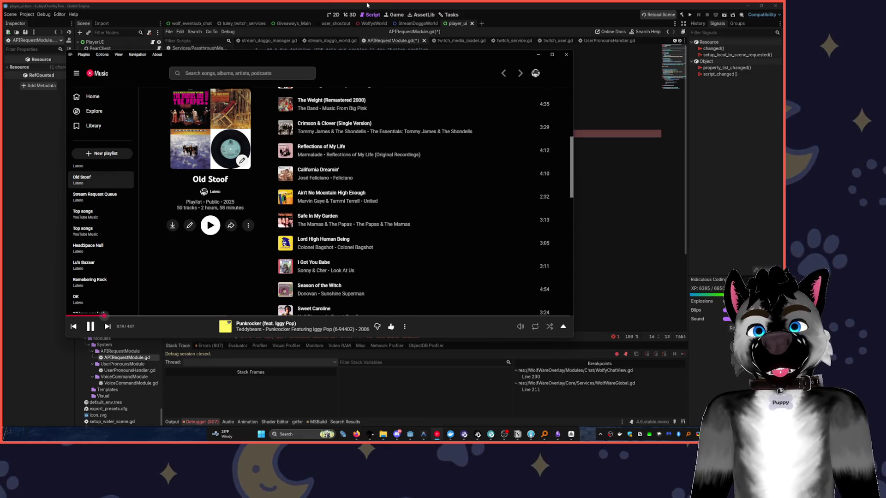
click(369, 9)
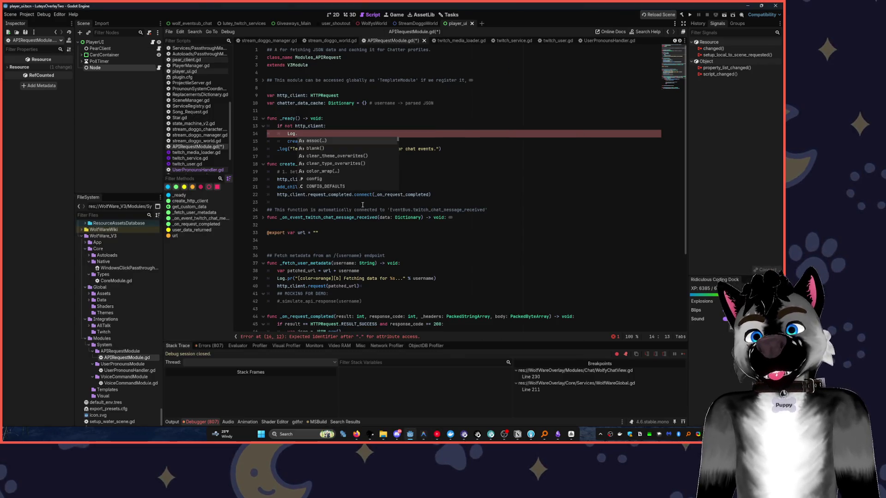
Write Log.pr("HTTP Client was not available on " + self.module_name) in the check and save
click(321, 131)
text(d)
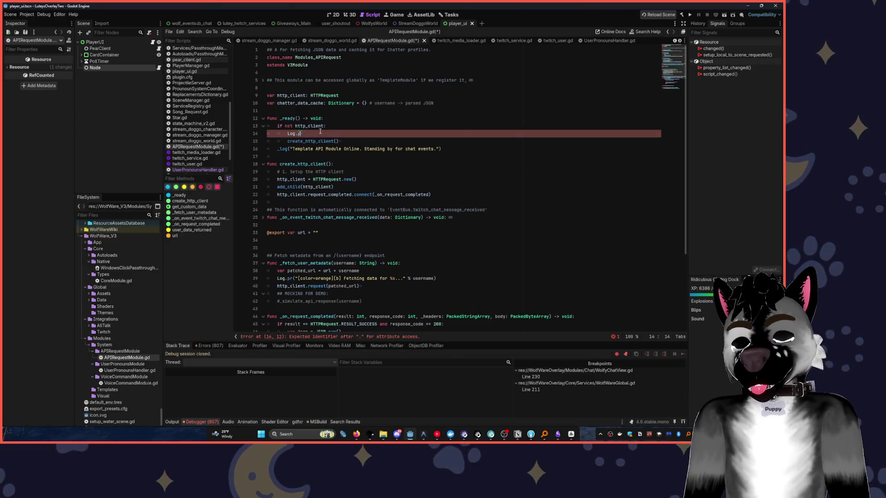
text(r)
key(Return)
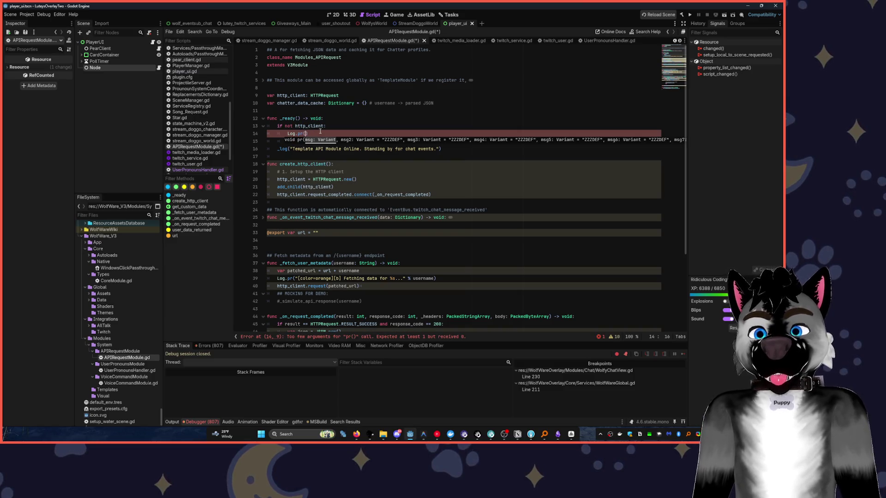
text(")
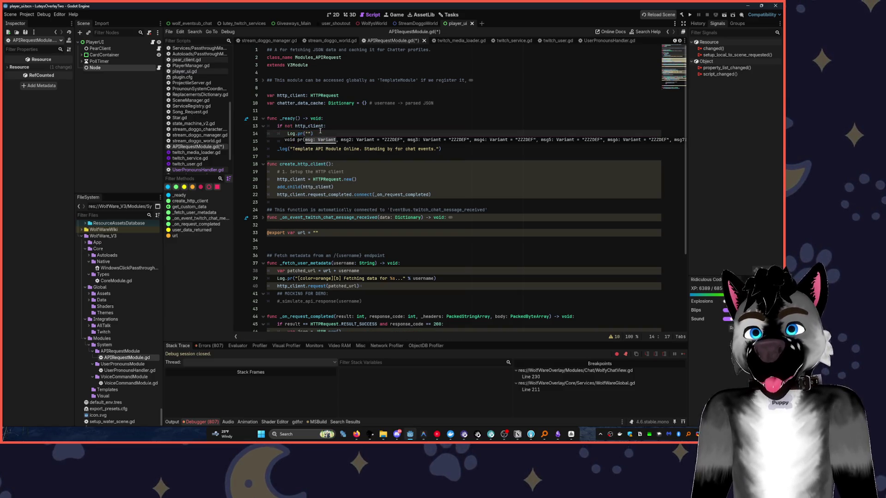
text(HTTP)
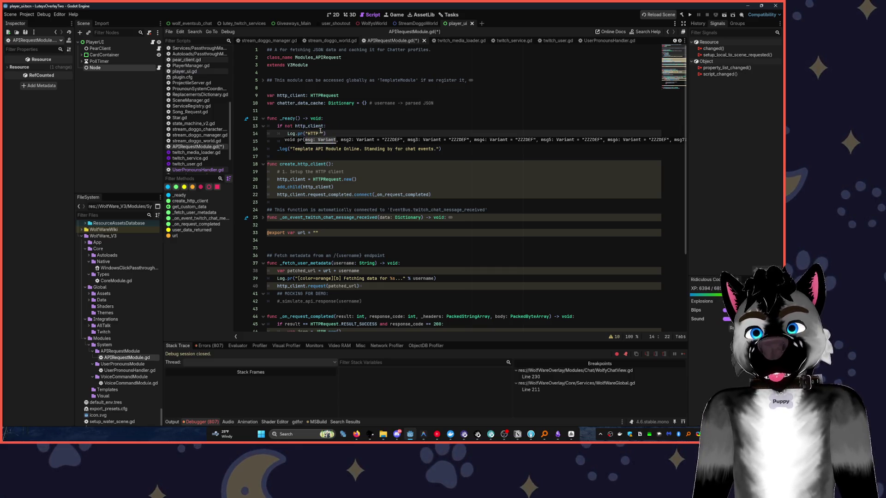
text( client %s)
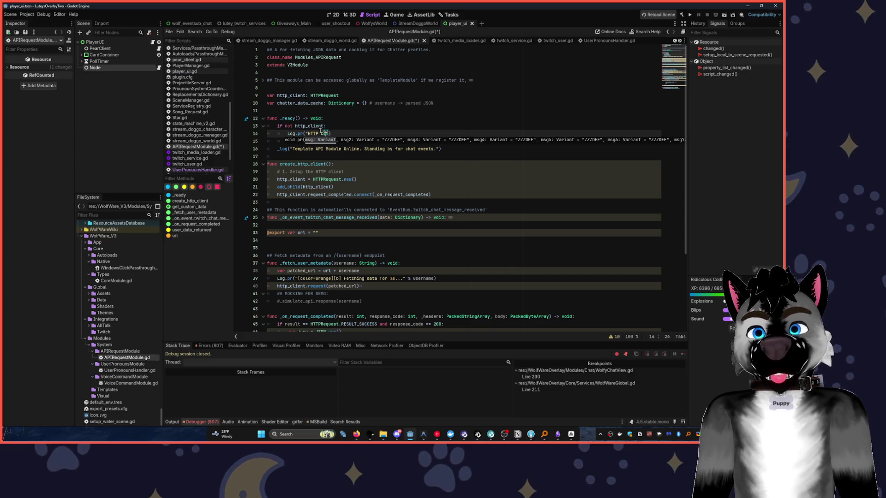
text(s not avai)
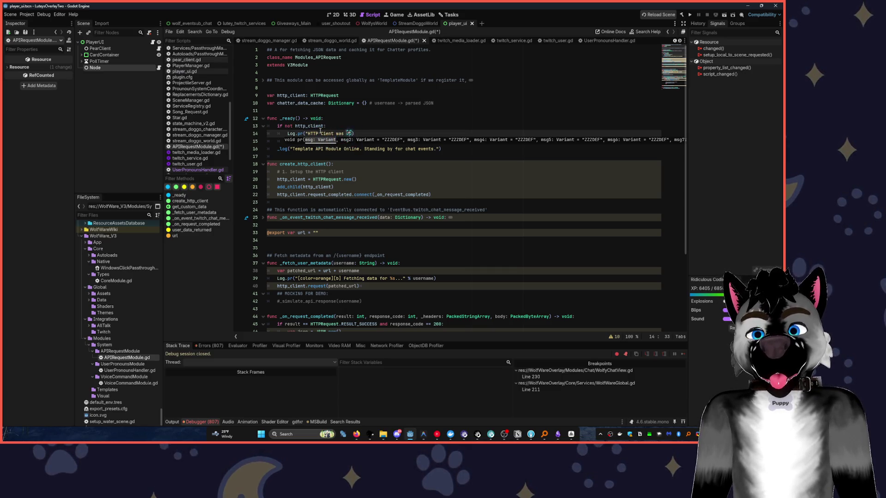
text(able on)
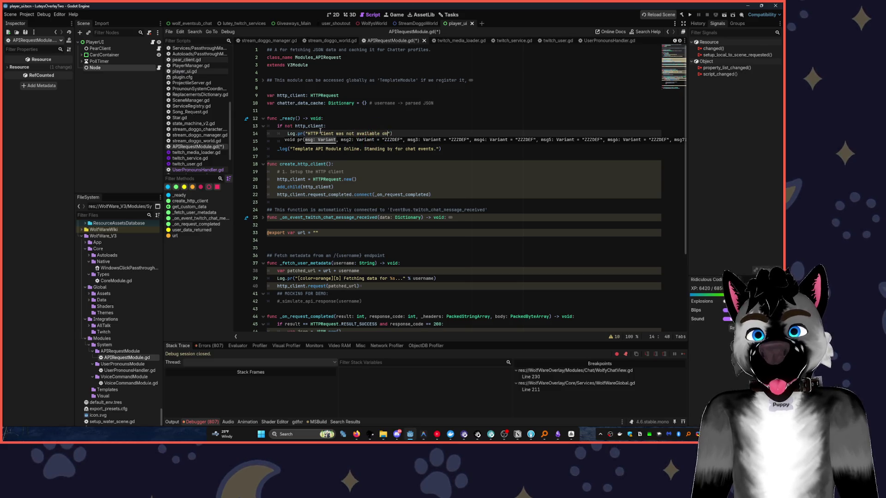
text( %s)
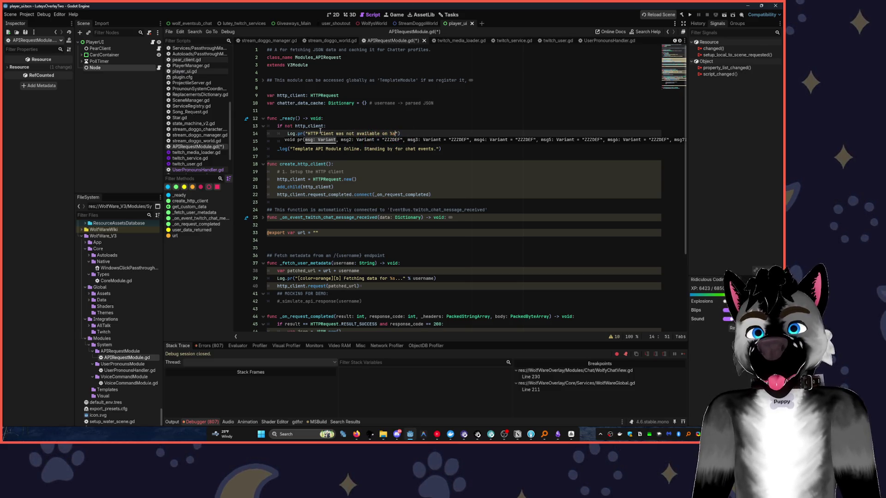
key(BackSpace)
key(BackSpace)
key(BackSpace)
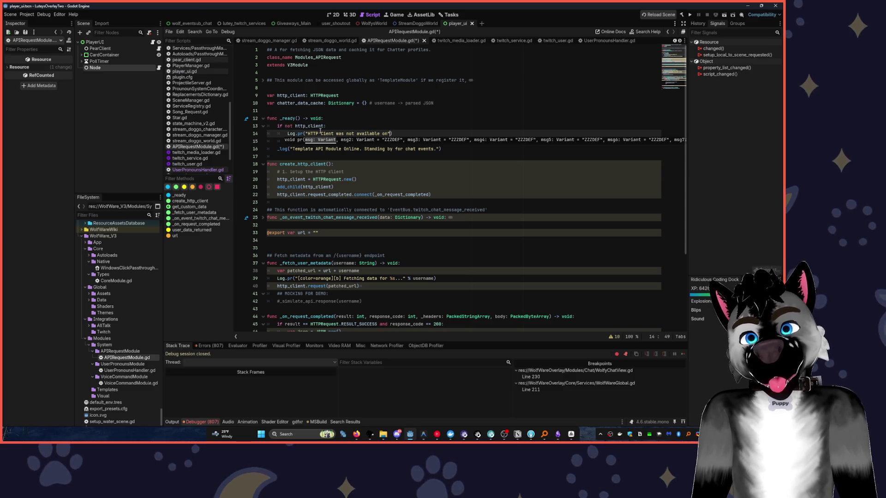
text(" + %)
key(BackSpace)
text(self.)
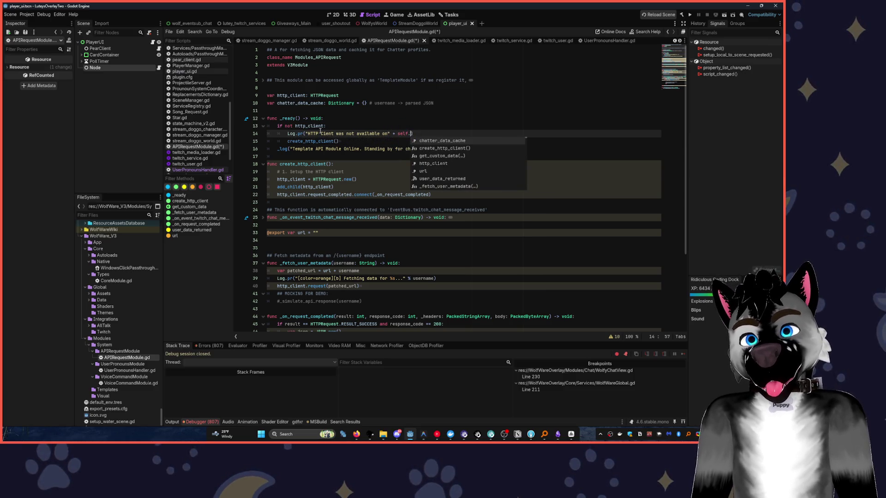
text(name)
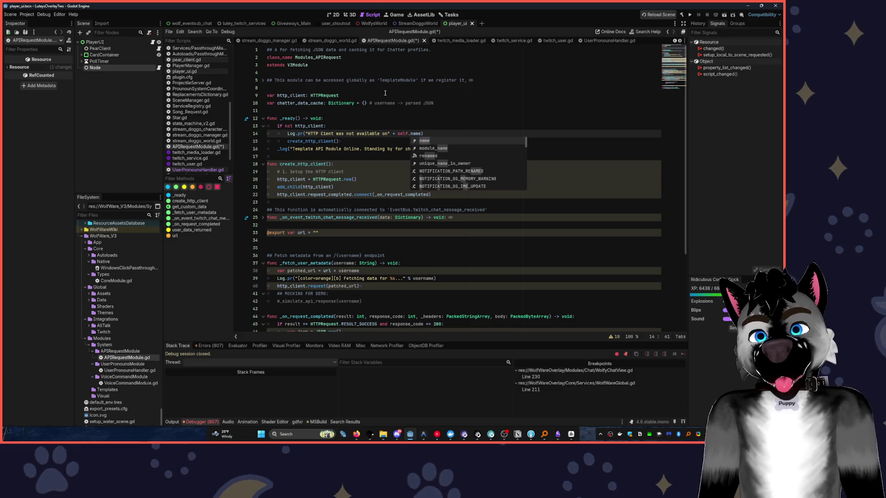
double_click(438, 148)
click(463, 100)
key(ctrl+s)
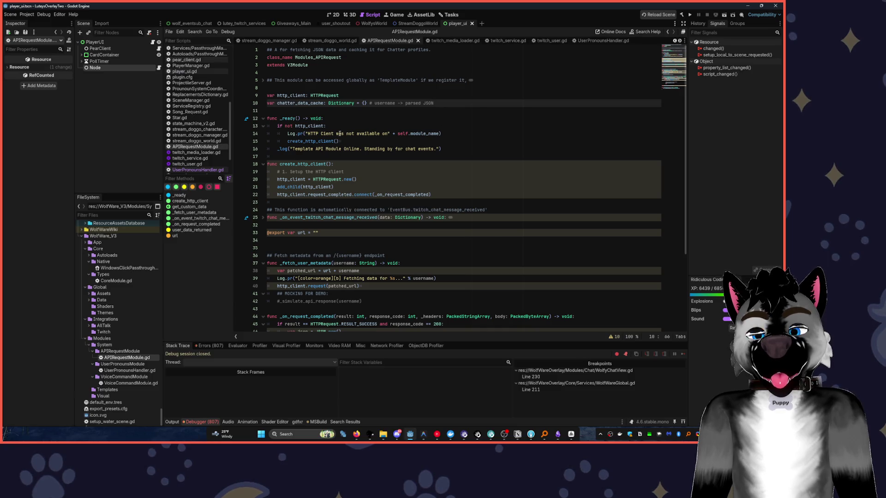
click(355, 140)
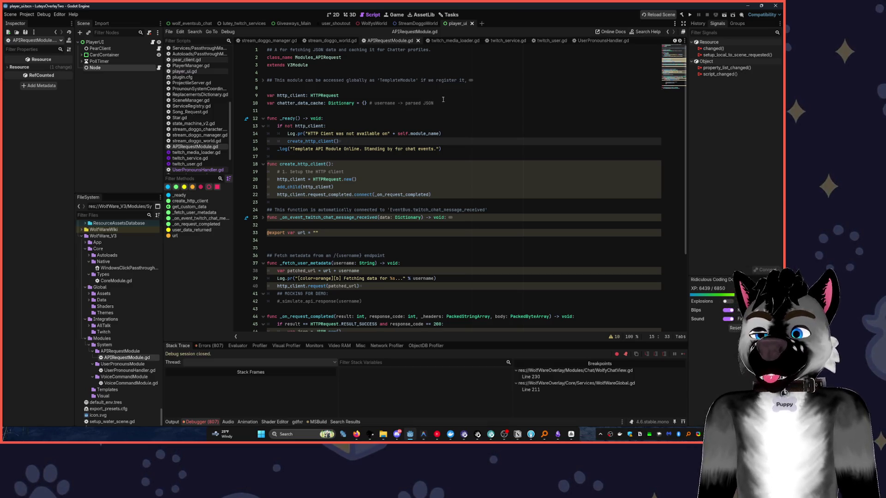
Run the project, then delete print("meow") from UserPronounsHandler.gd and save it
key(F5)
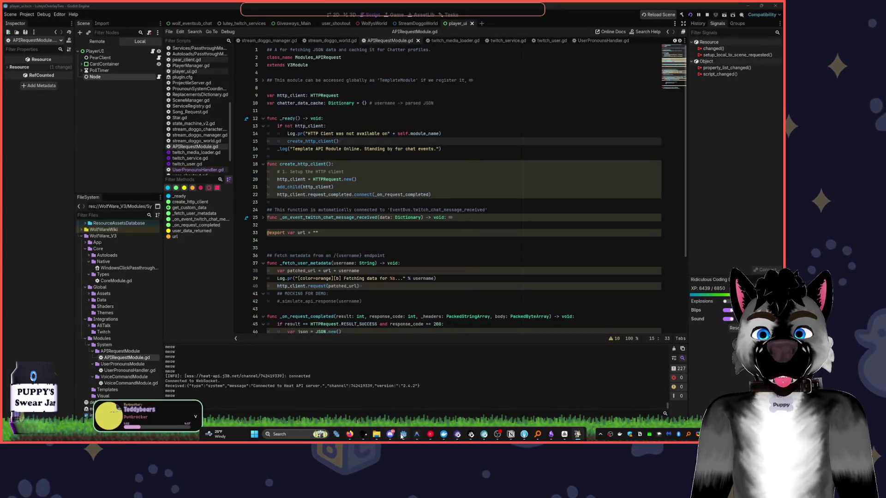
click(600, 40)
click(353, 128)
key(shift+Home)
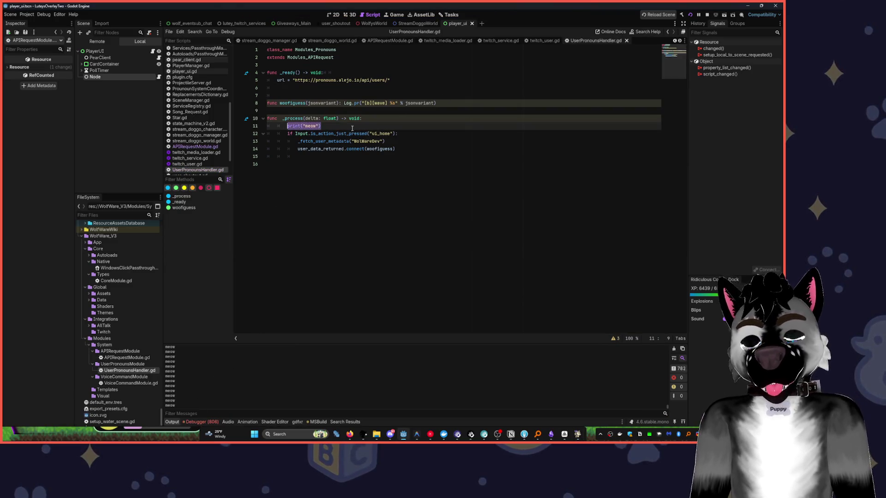
key(BackSpace)
key(ctrl+s)
Clear the Output panel, rerun the project, and trigger the metadata fetch with Home
click(674, 349)
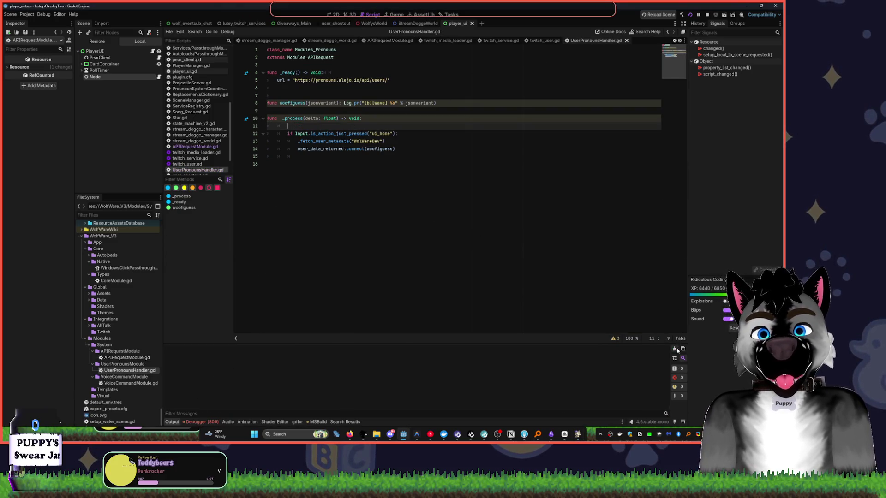
key(F5)
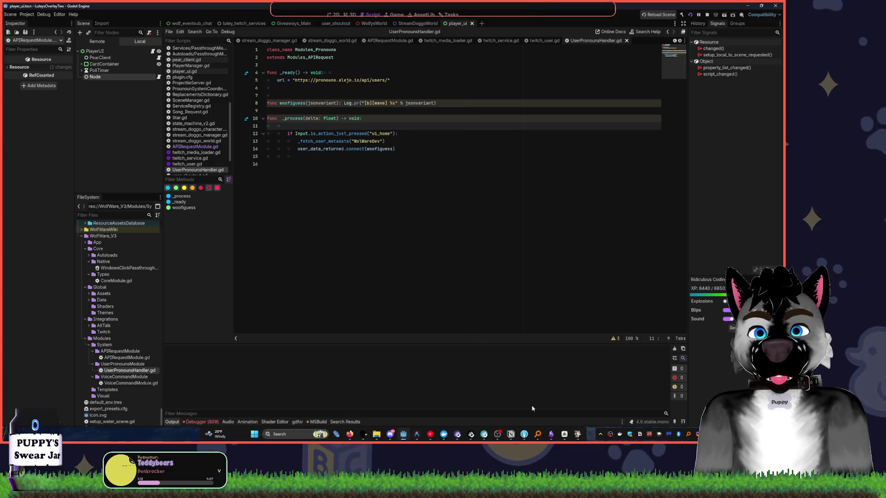
key(Home)
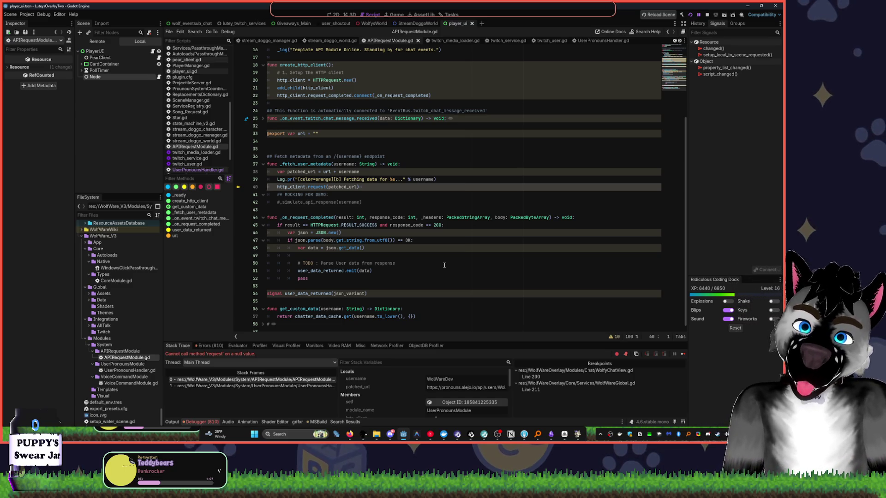
scroll(400, 378, down, 2)
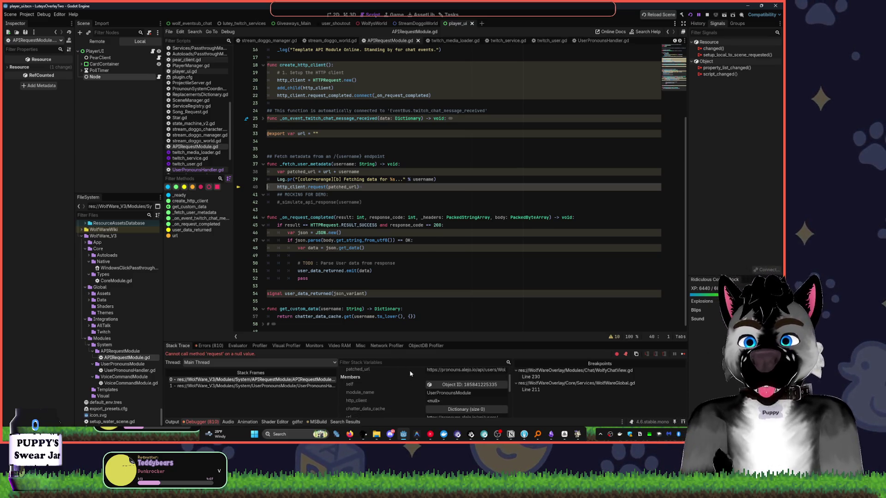
click(707, 14)
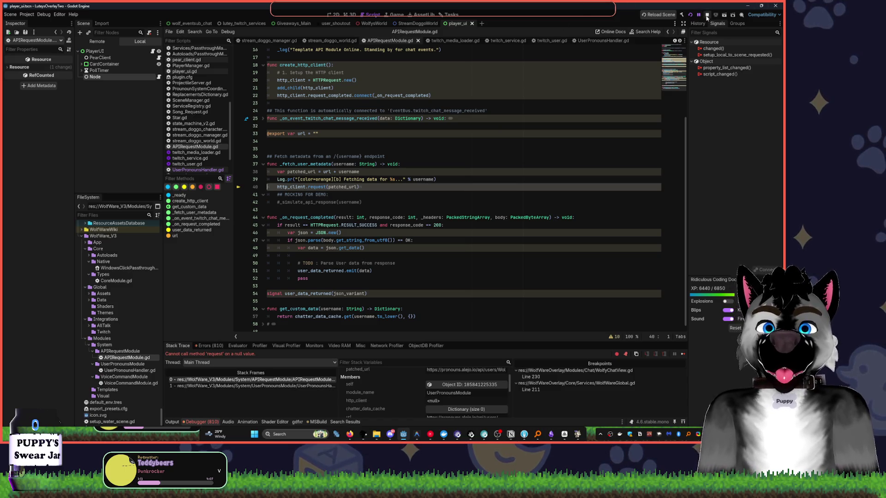
click(316, 134)
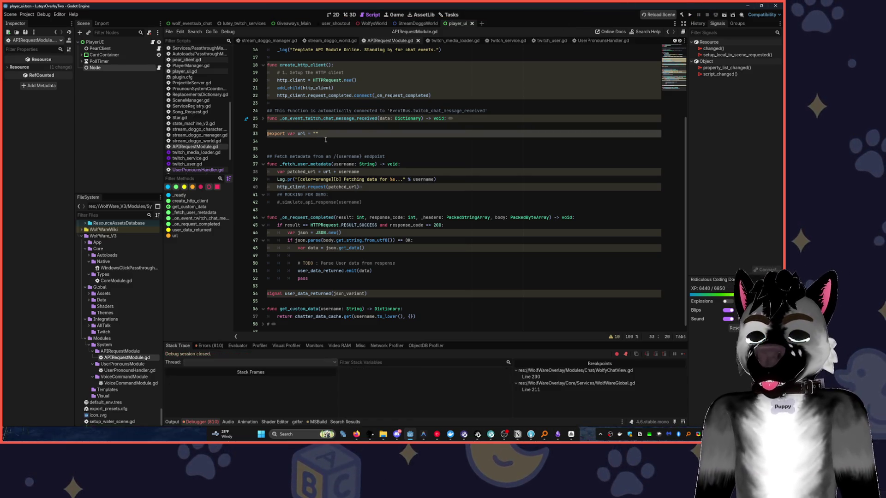
key(super+v)
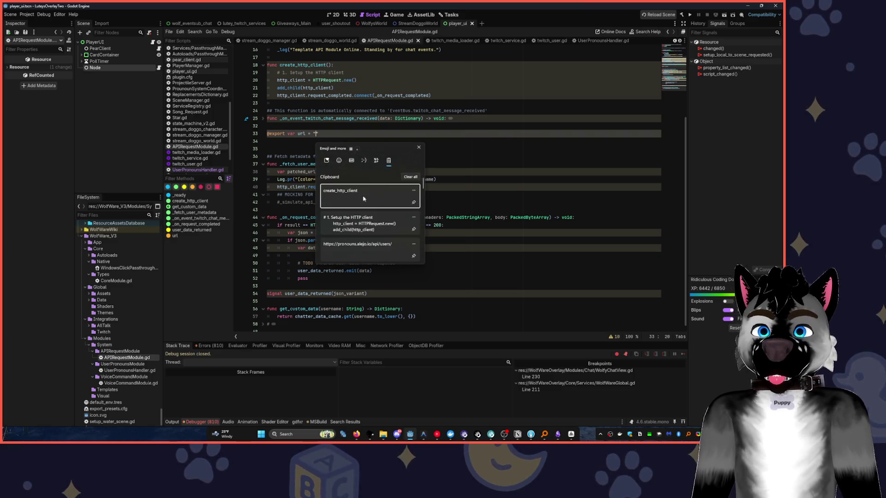
click(369, 249)
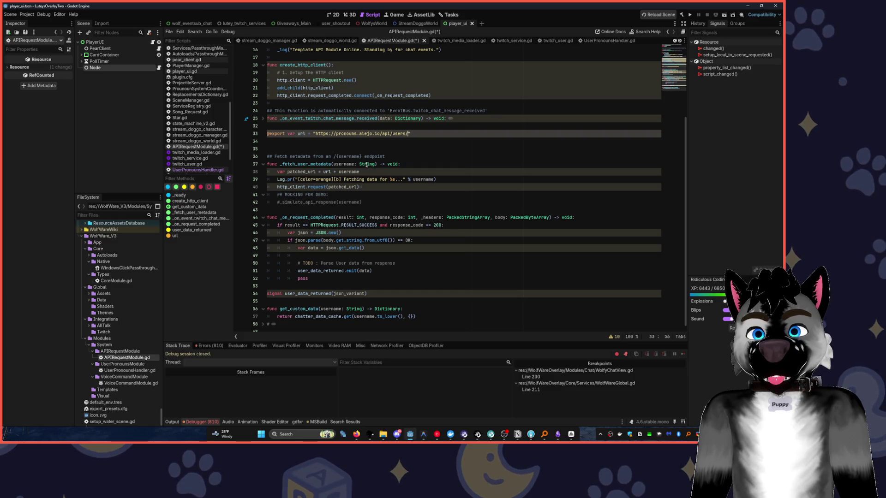
Give the username parameter a default username string and save the script
click(376, 164)
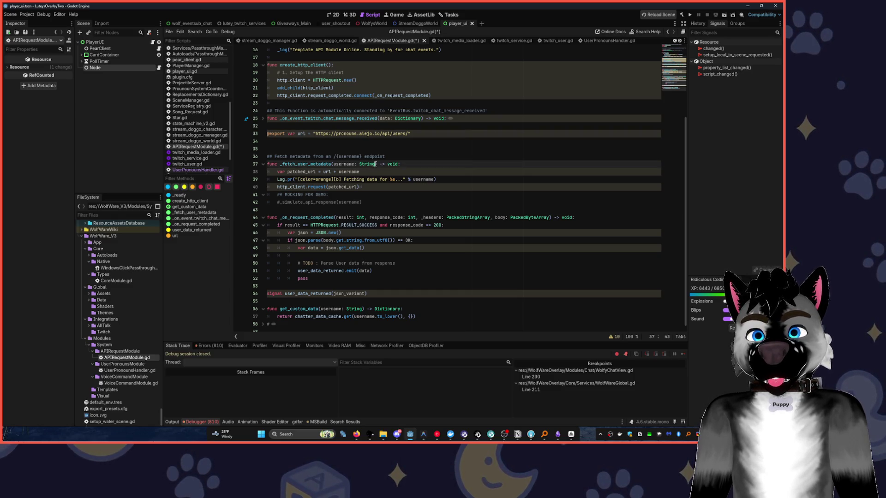
text(= "wo)
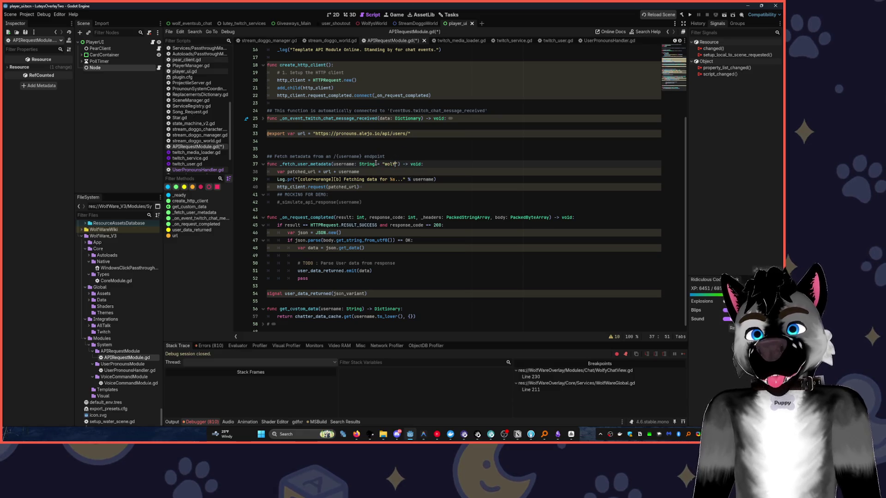
text(lfwaredev)
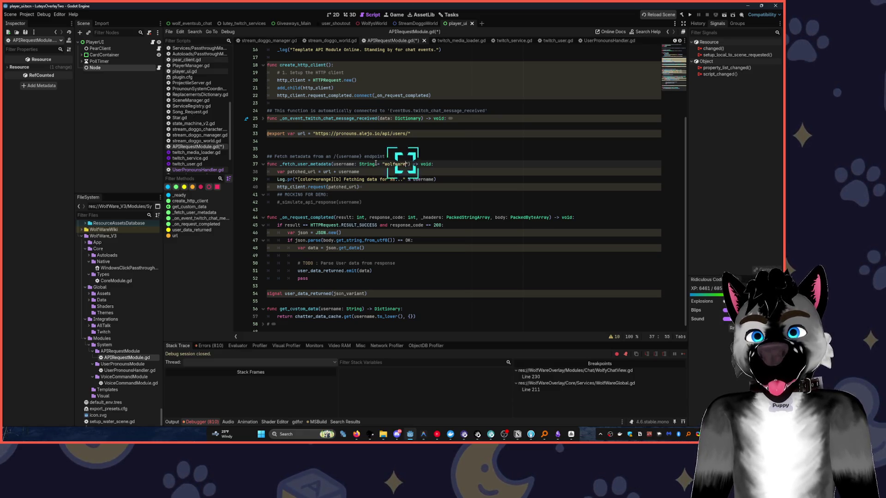
click(507, 140)
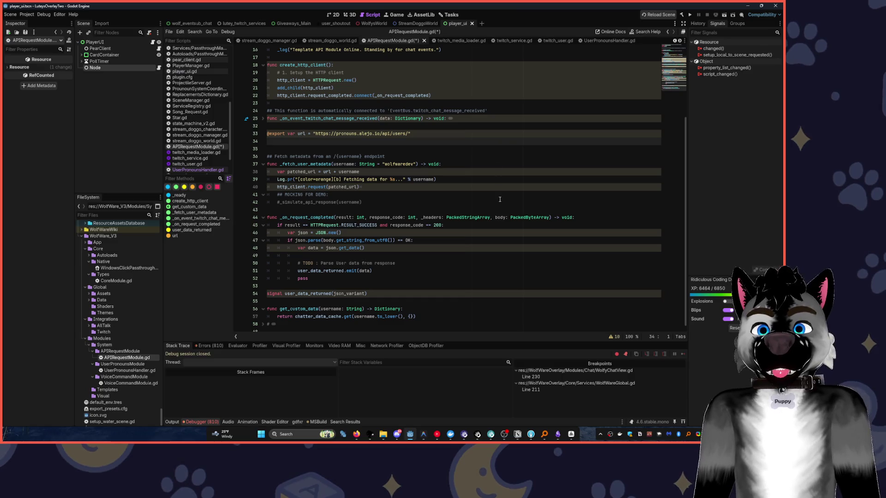
key(ctrl+s)
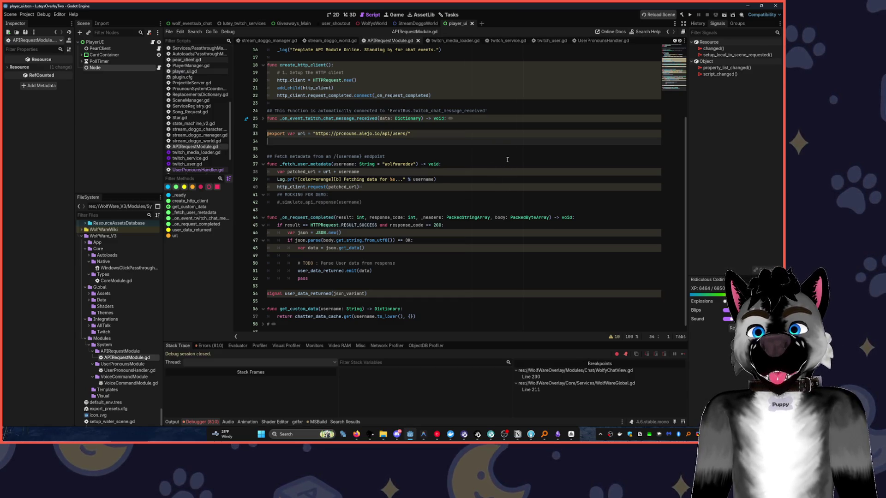
Rerun the project and filter the Output log by 'fetch' to see the Fetching data line
click(690, 15)
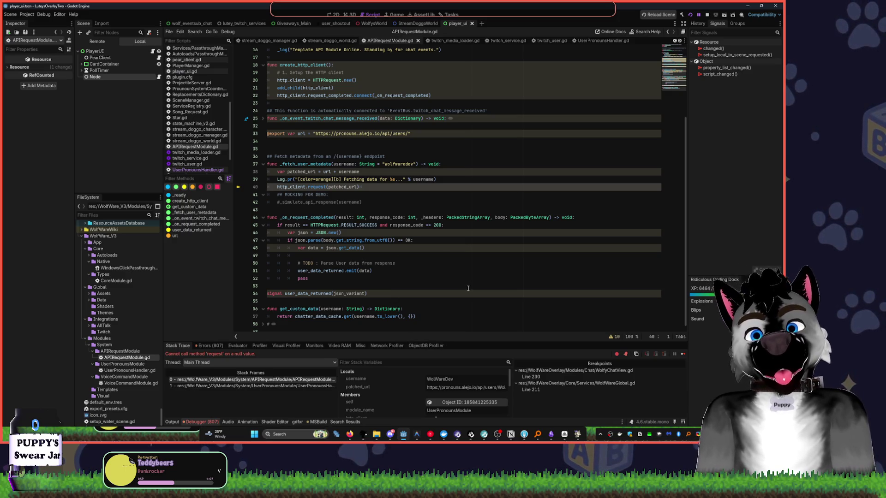
click(172, 422)
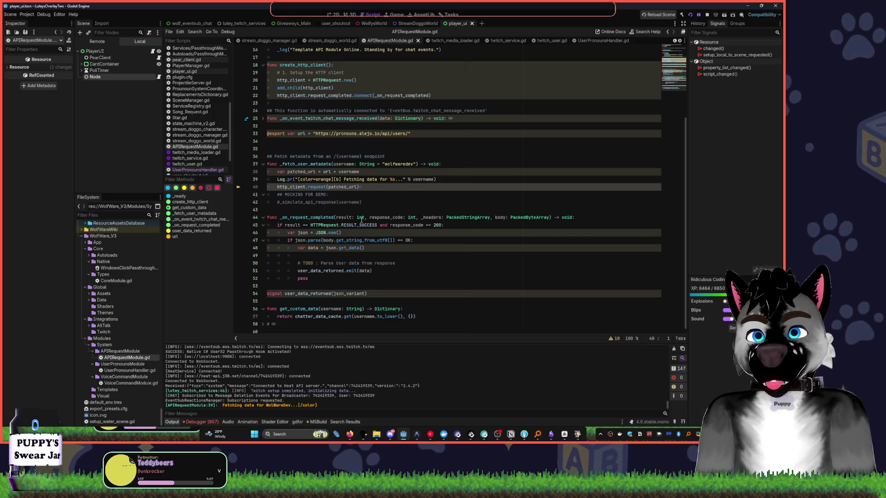
text(fetch)
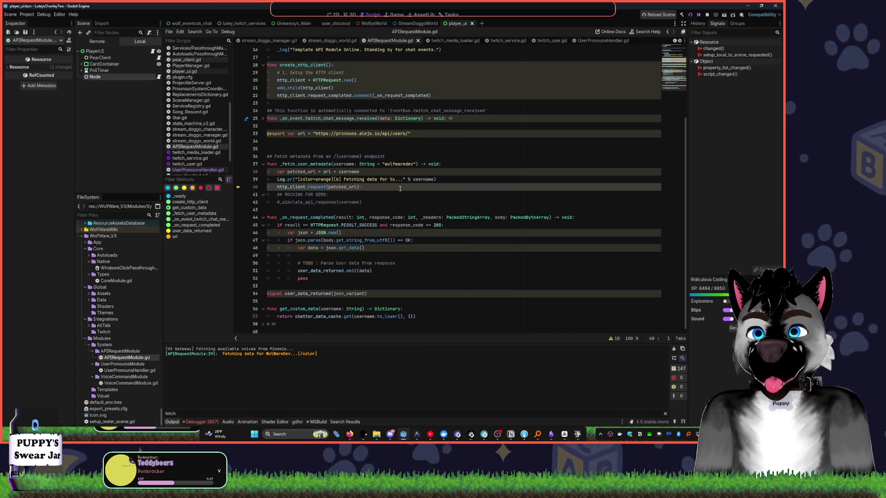
scroll(378, 159, up, 3)
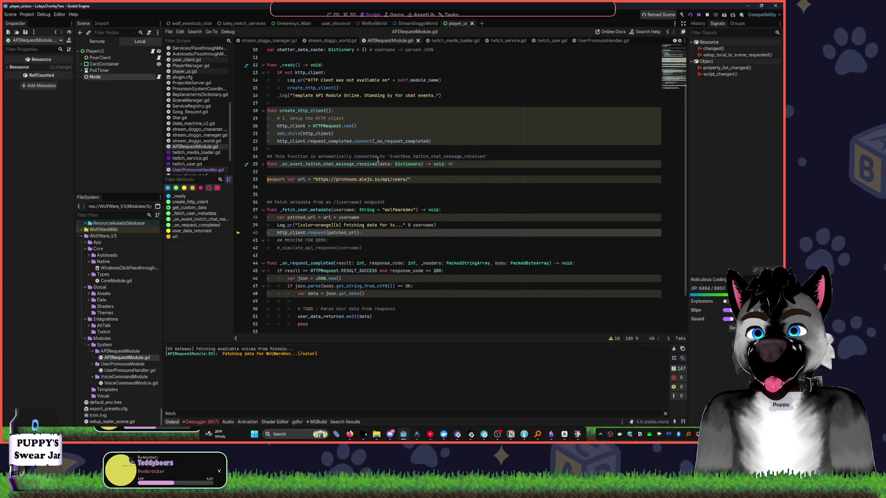
Change the Output log filter to 'was n' to look for the not-available message
scroll(372, 164, up, 1)
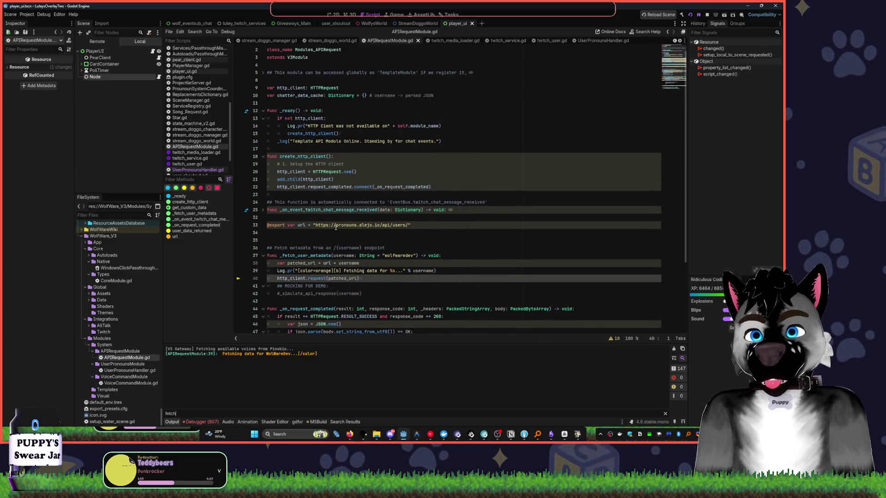
right_click(319, 241)
click(214, 409)
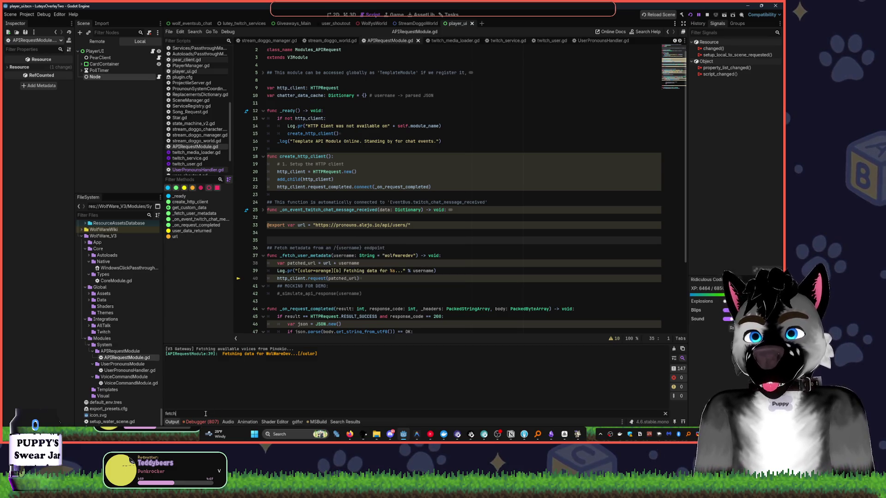
key(ctrl+a)
text(was n)
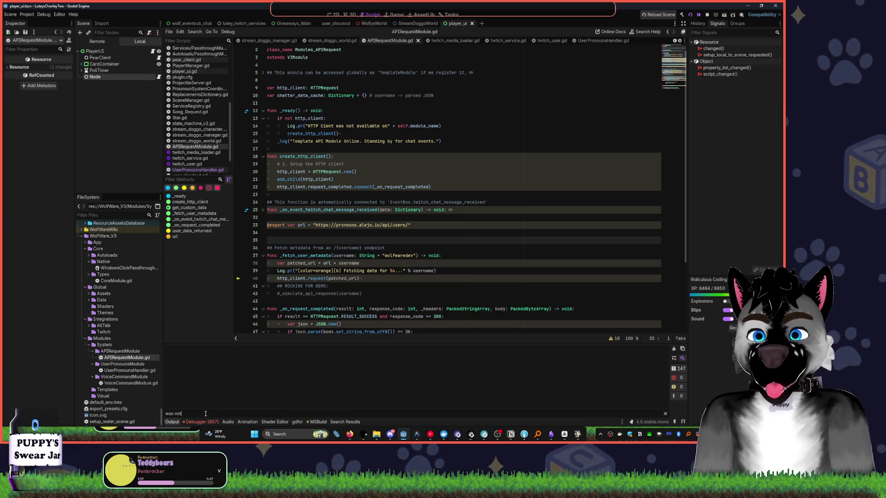
key(ctrl+a)
Review the create_http_client code, then open a new line at the start of _ready
click(355, 133)
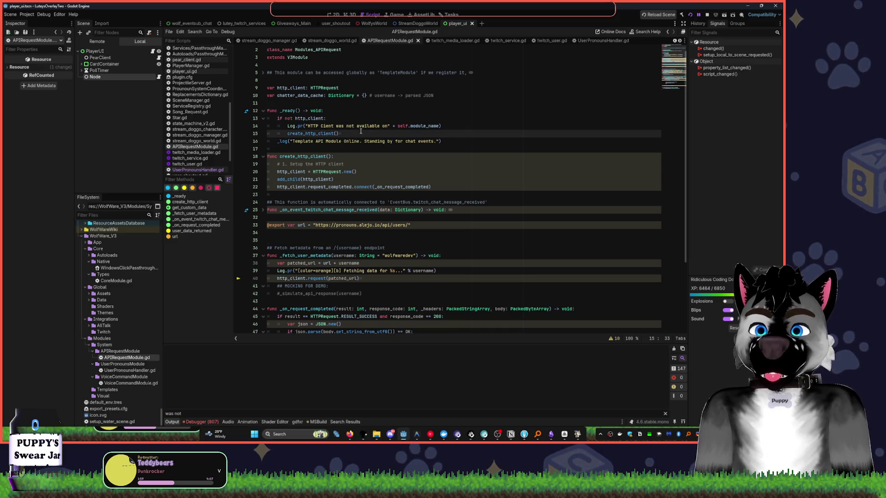
click(342, 111)
click(354, 135)
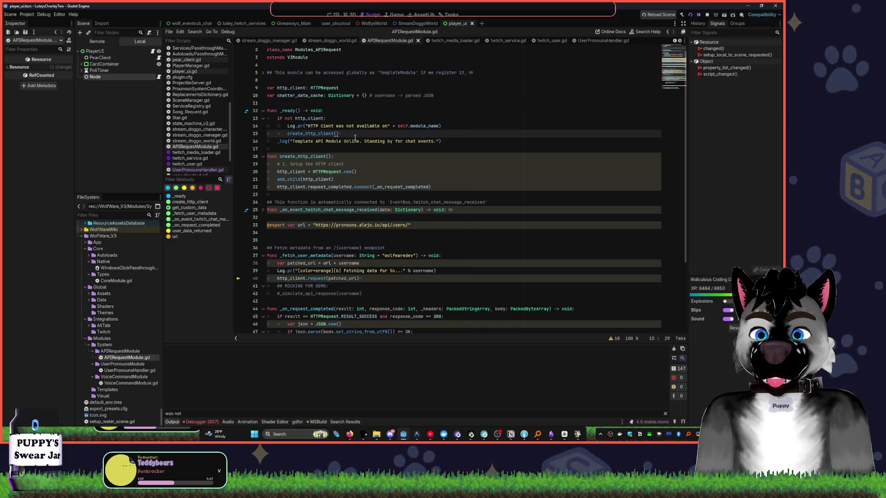
click(481, 164)
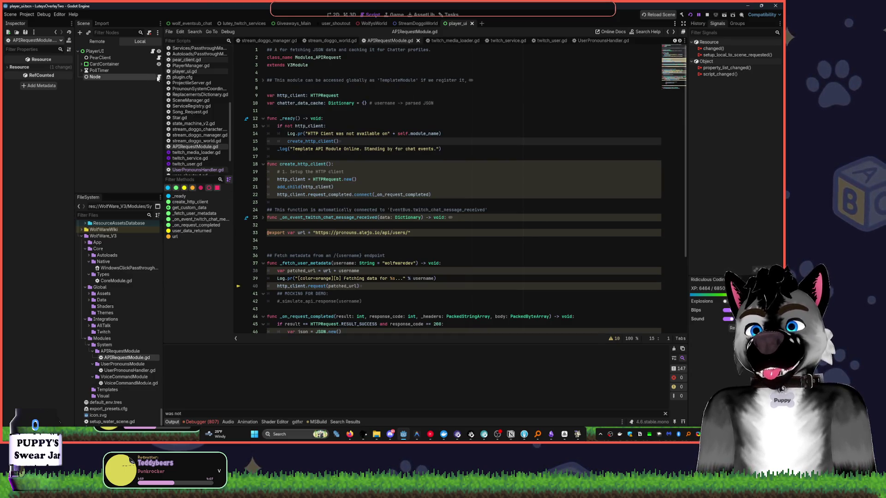
click(346, 72)
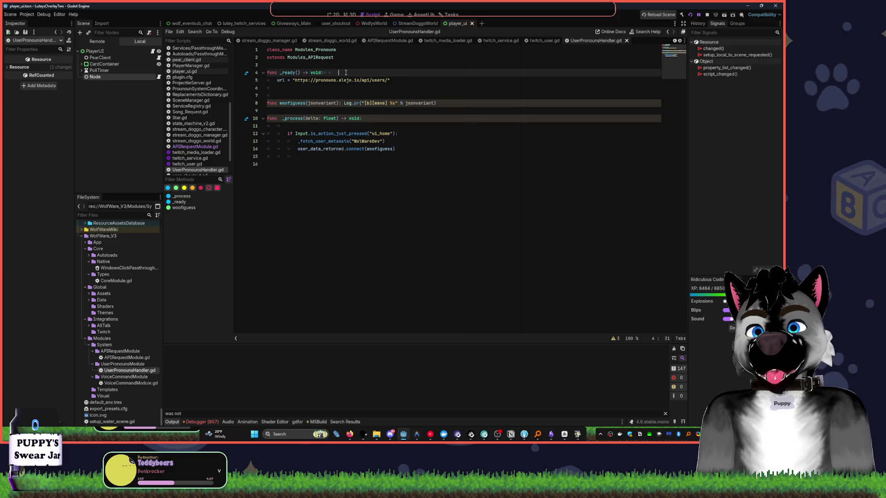
key(Return)
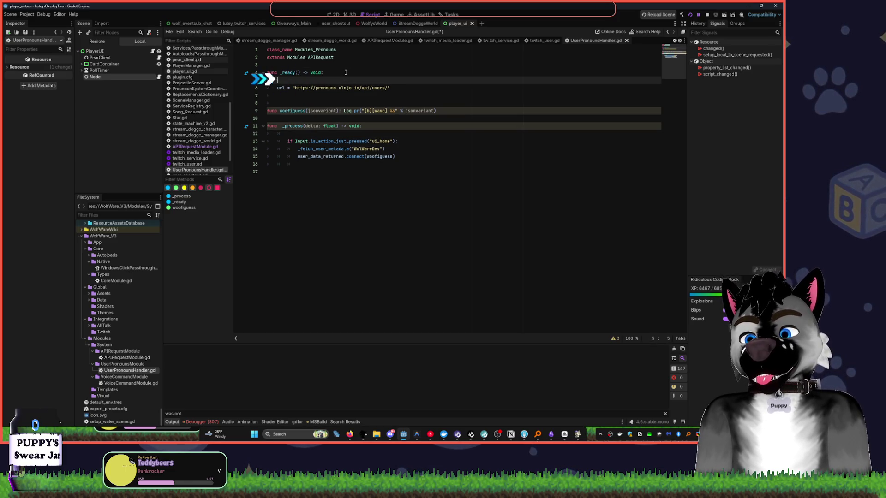
Insert a create_http_client() call at the top of _ready and run the project
text(cr)
key(Return)
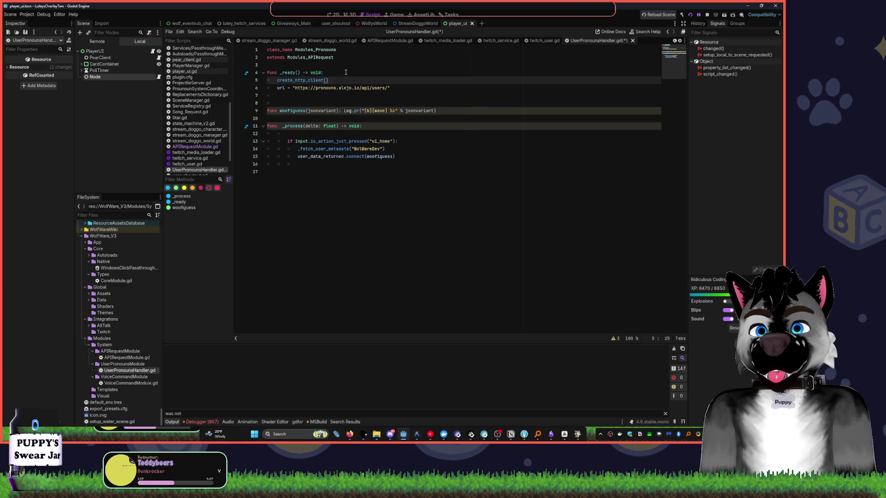
click(714, 17)
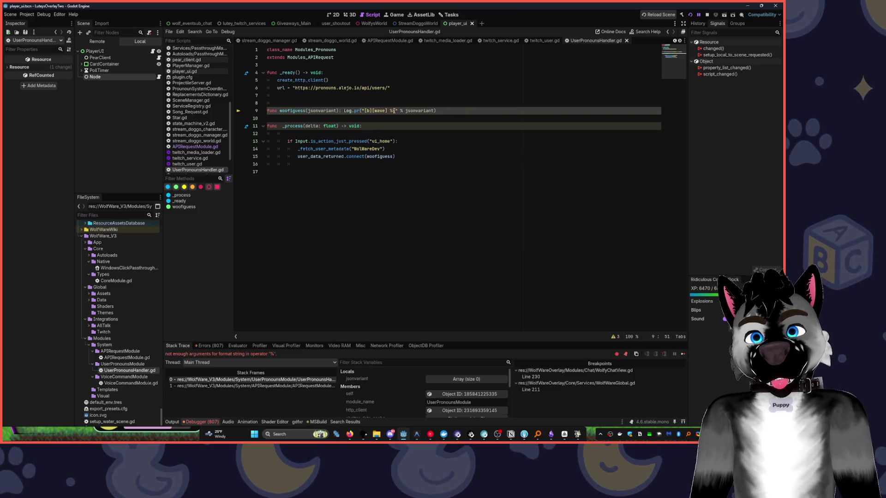
Change line 9 so Log.pr receives jsonvariant as a separate argument, and save
key(Delete)
key(Delete)
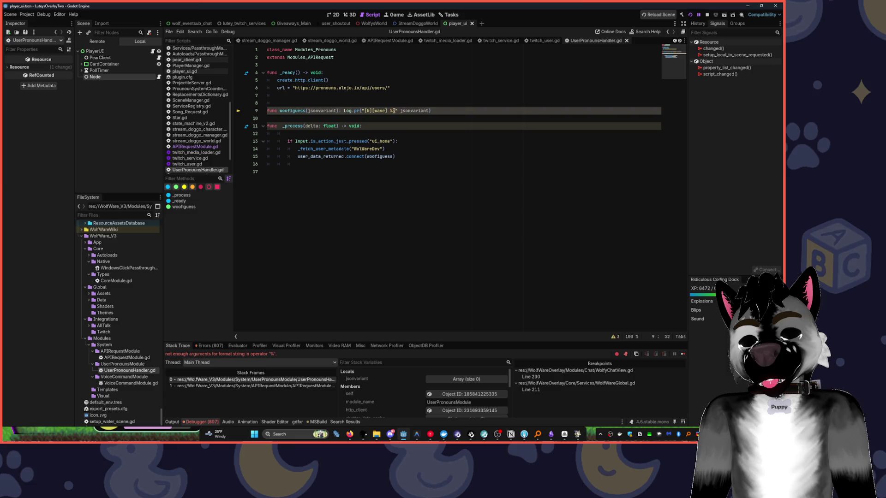
text(,)
key(BackSpace)
key(BackSpace)
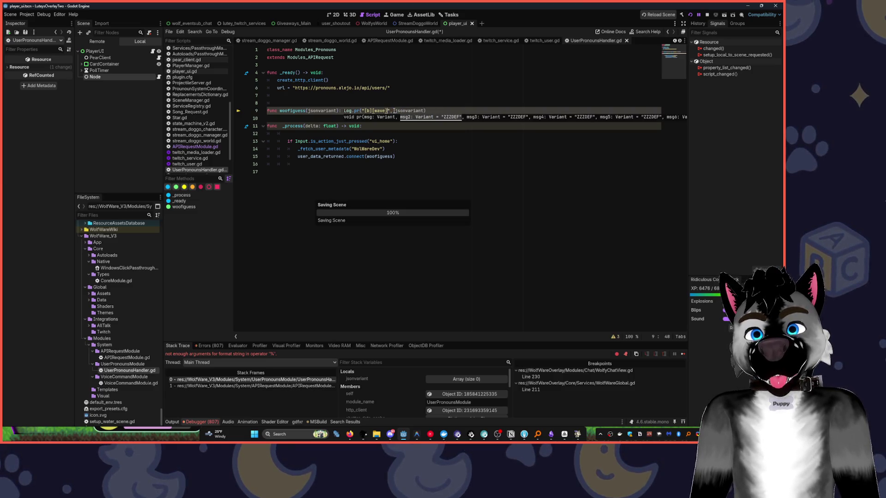
key(ctrl+s)
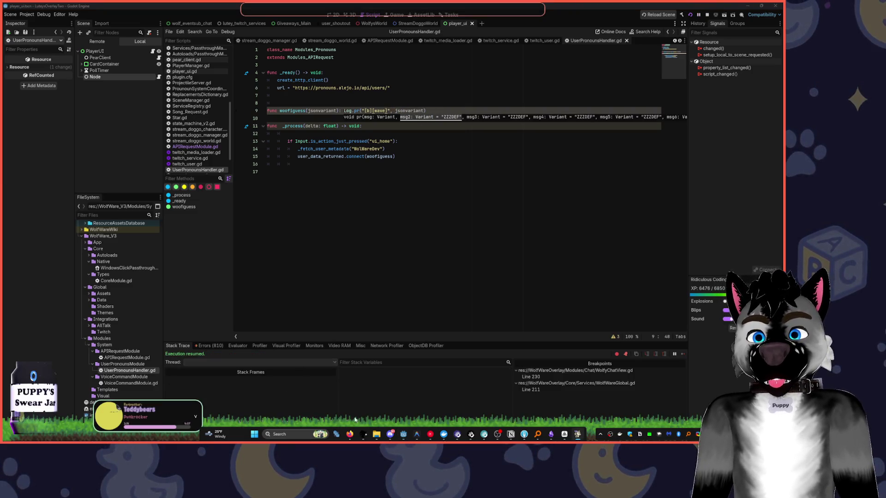
Clear the Output log filter and trigger the pronouns fetch again with Home in the game
click(172, 422)
click(188, 413)
text(was not)
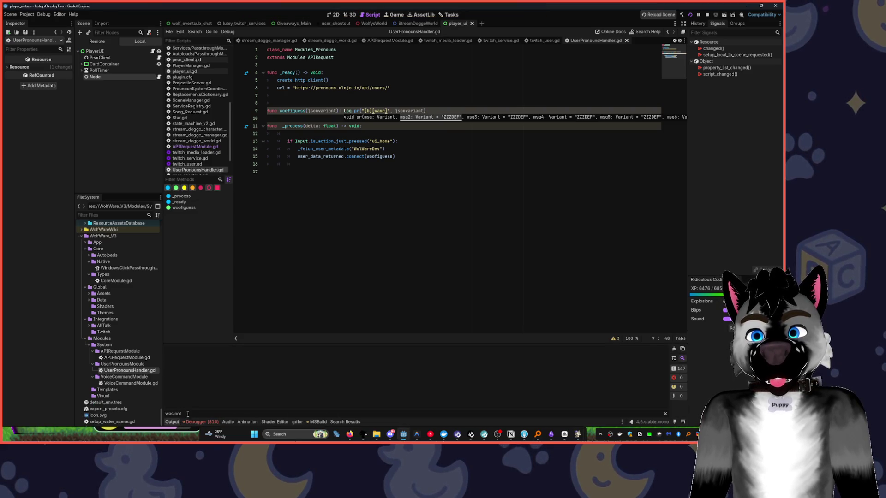
key(ctrl+a)
key(BackSpace)
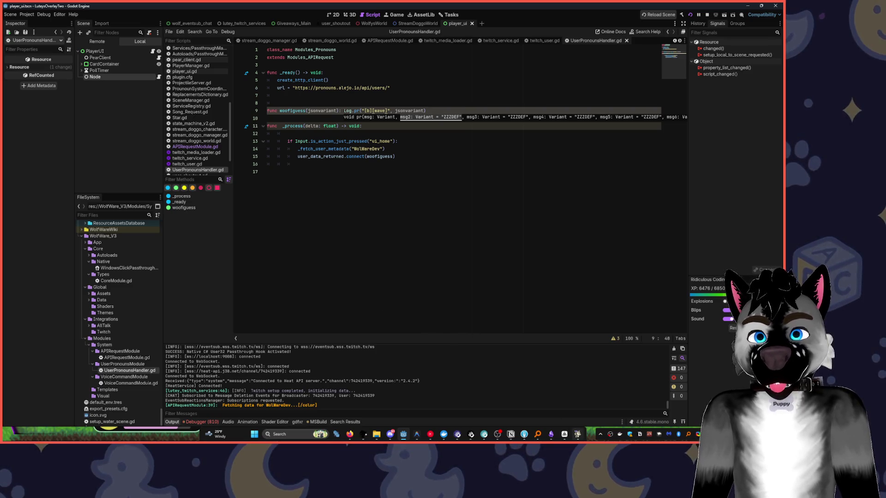
click(577, 434)
key(Home)
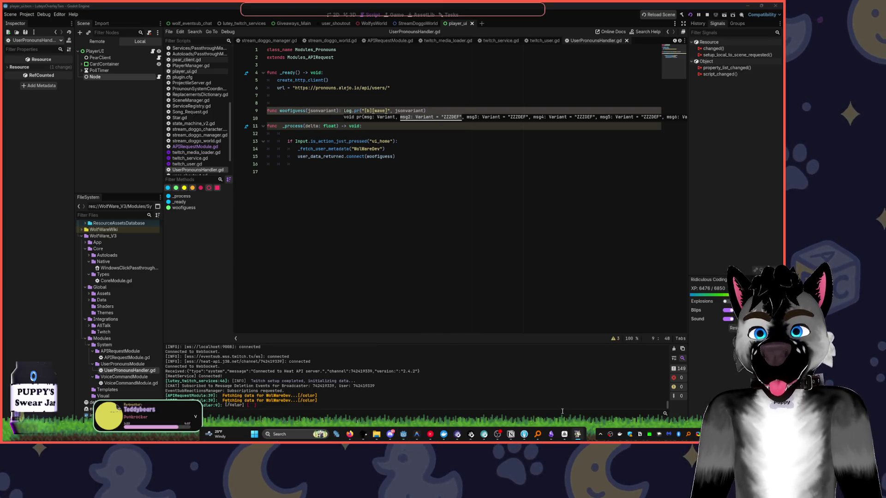
click(458, 285)
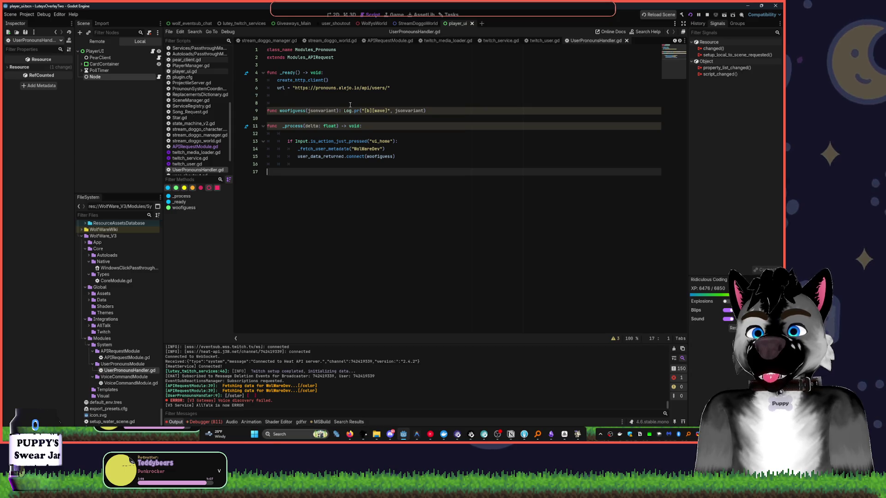
Append ', url' to the Log.pr call on line 9
click(422, 110)
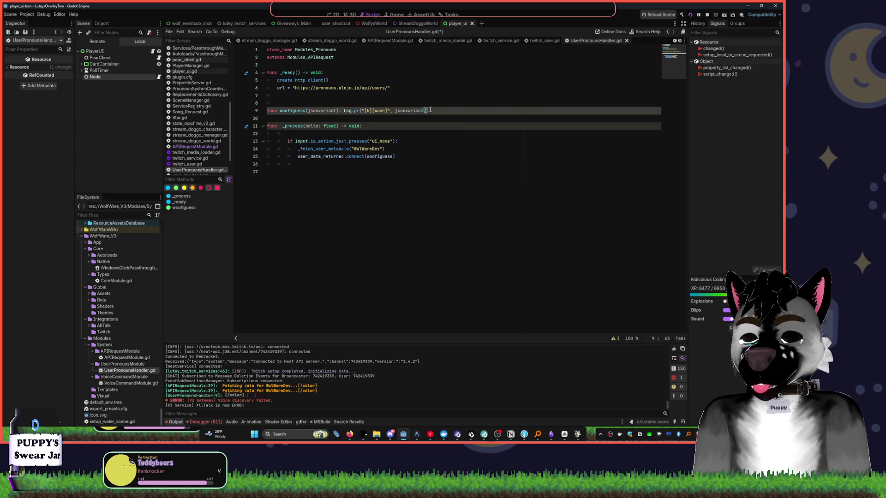
text(, url)
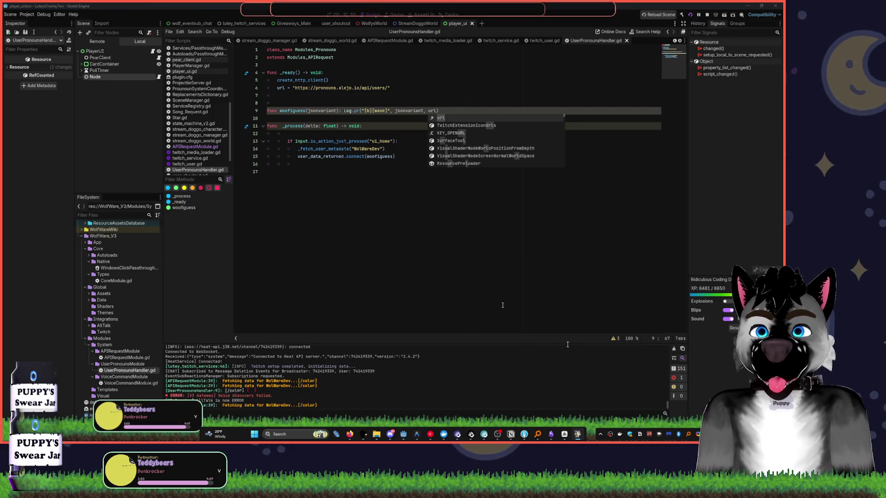
click(460, 303)
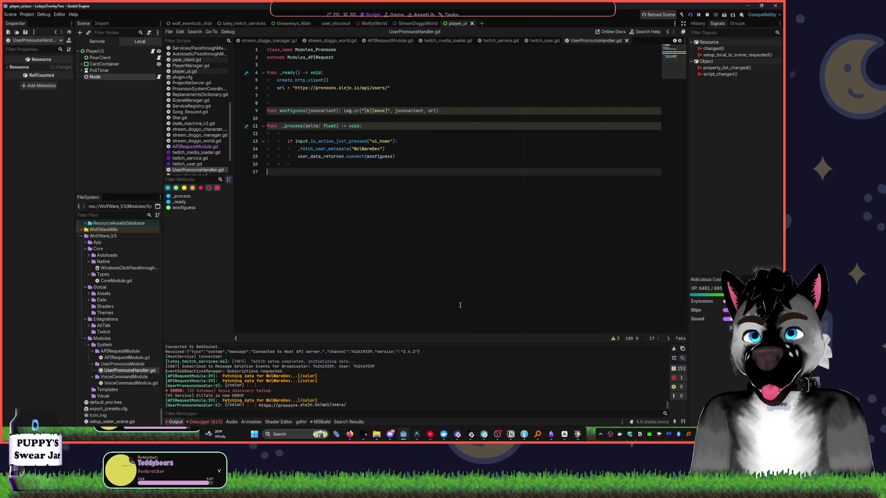
Delete the trailing slash after users in the line 6 URL string
click(390, 88)
text({)
key(BackSpace)
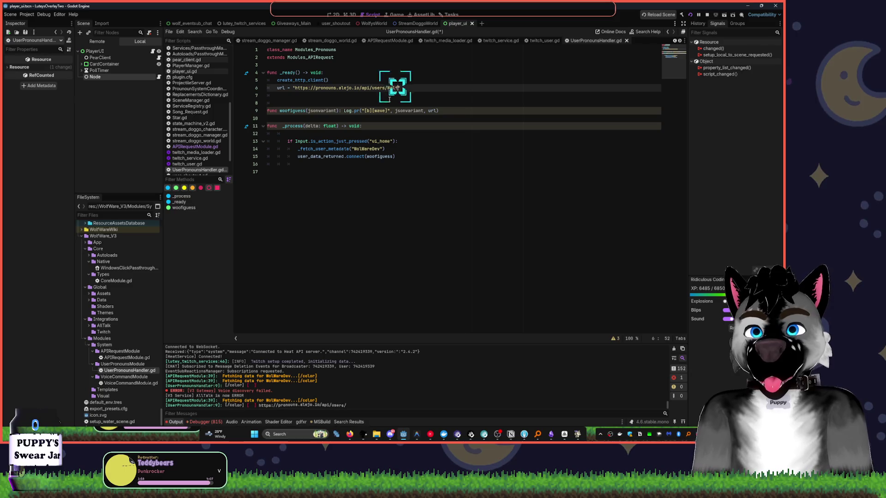
key(BackSpace)
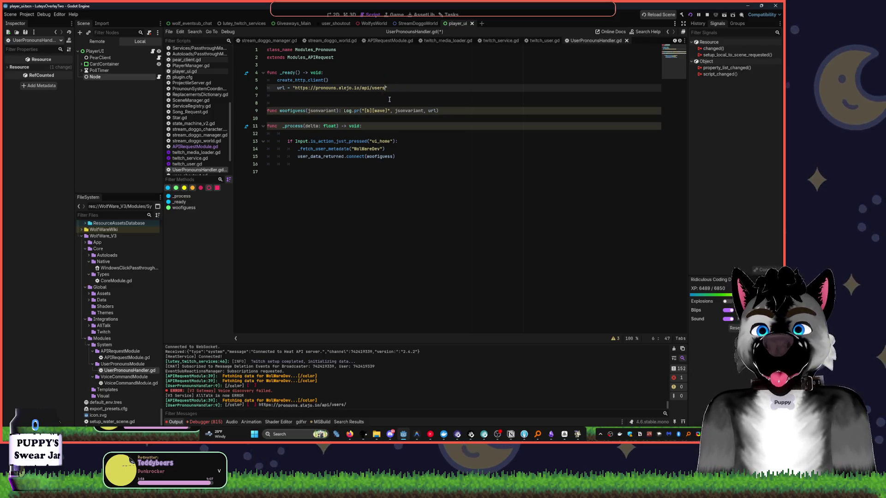
click(397, 149)
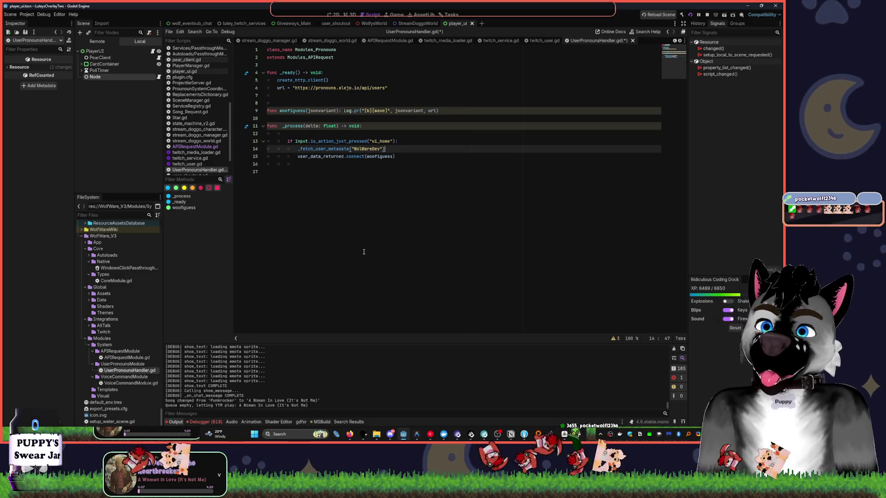
click(430, 434)
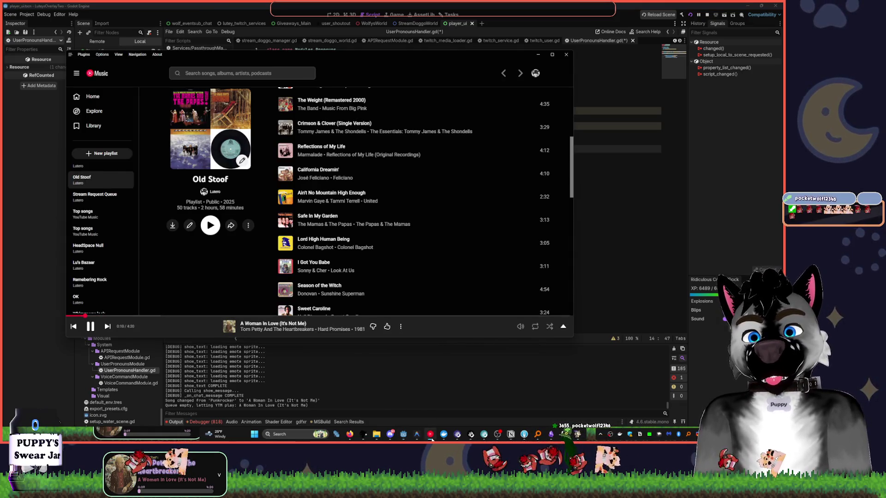
click(430, 434)
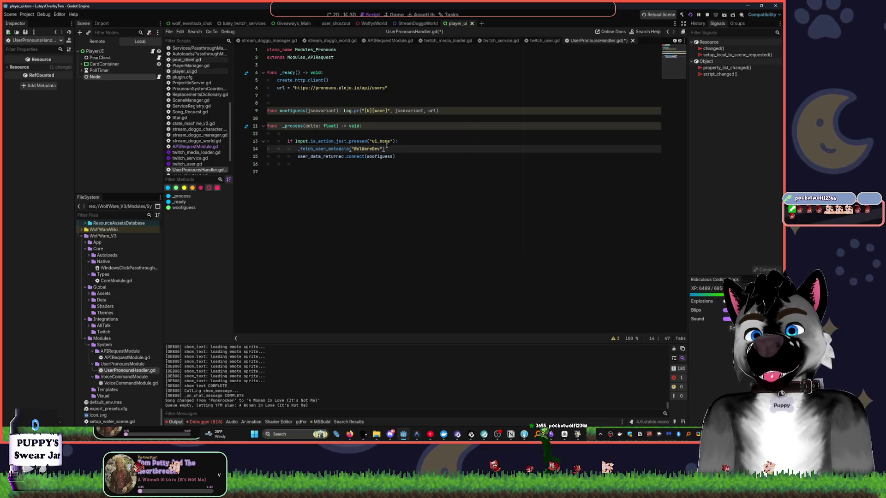
Append /%s formatted with username to the pronouns URL and remove stray blank lines
click(386, 87)
text(/)
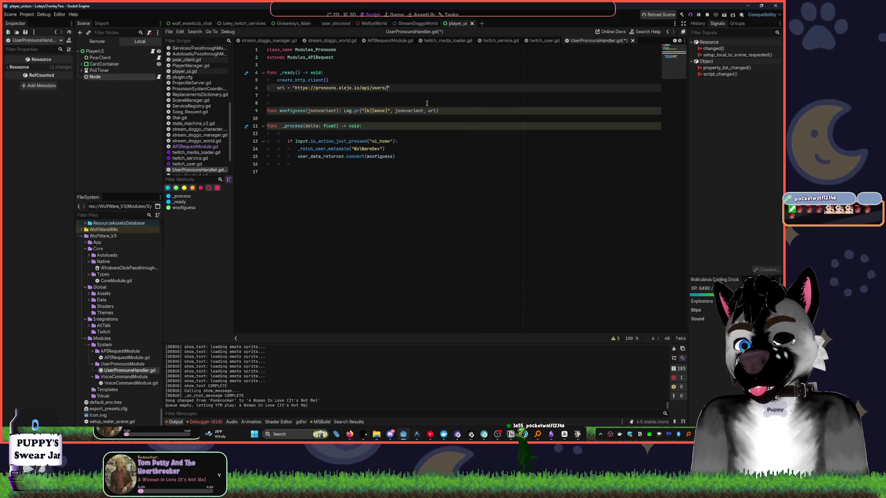
text(%)
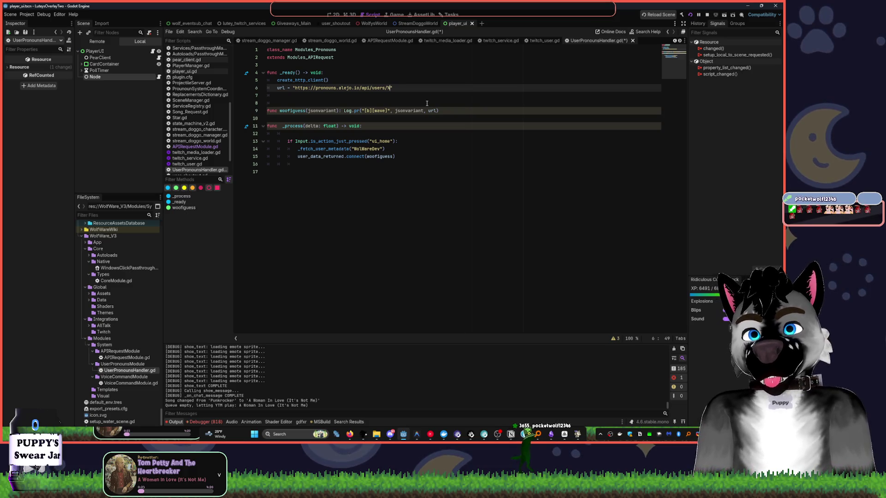
text(s" % use)
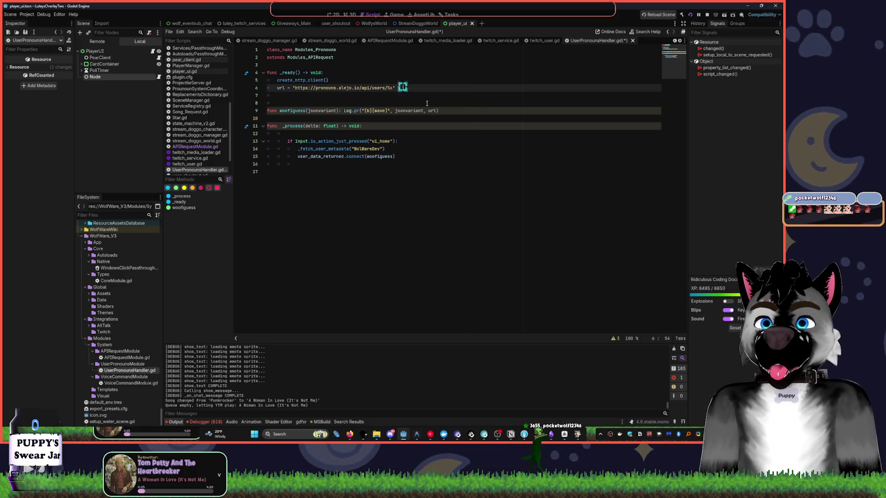
text(rname)
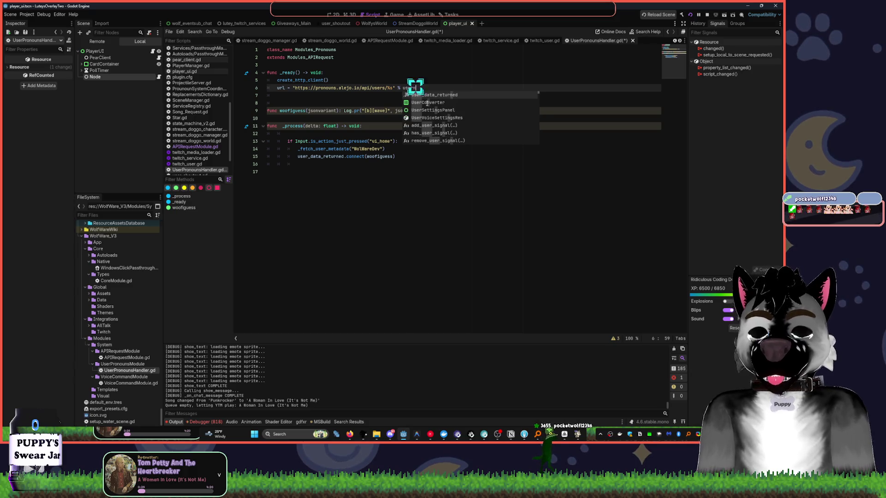
click(376, 81)
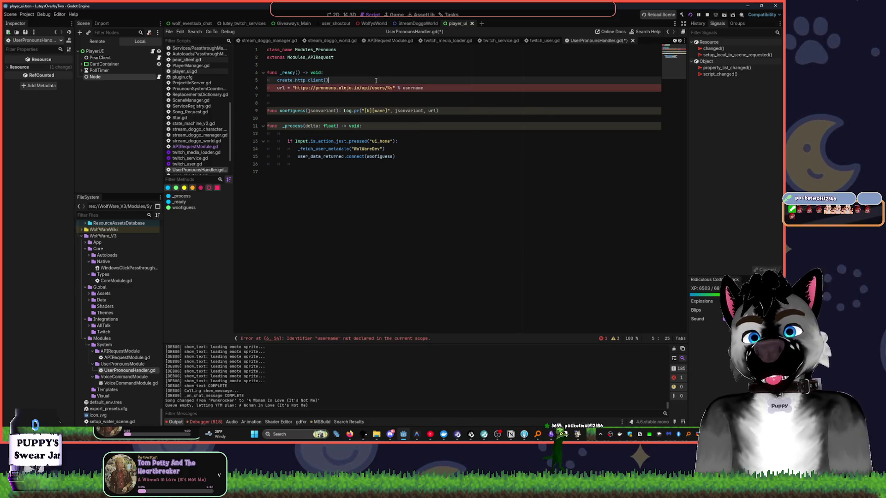
key(Return)
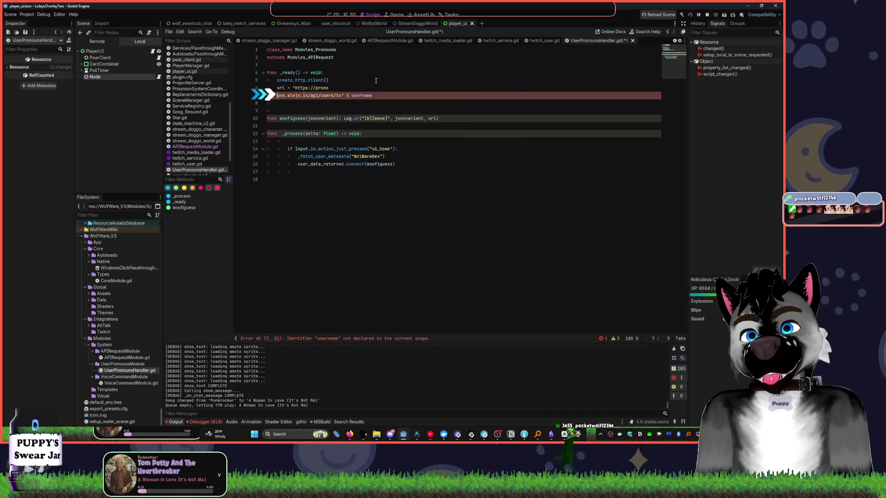
key(BackSpace)
key(Return)
text(var u)
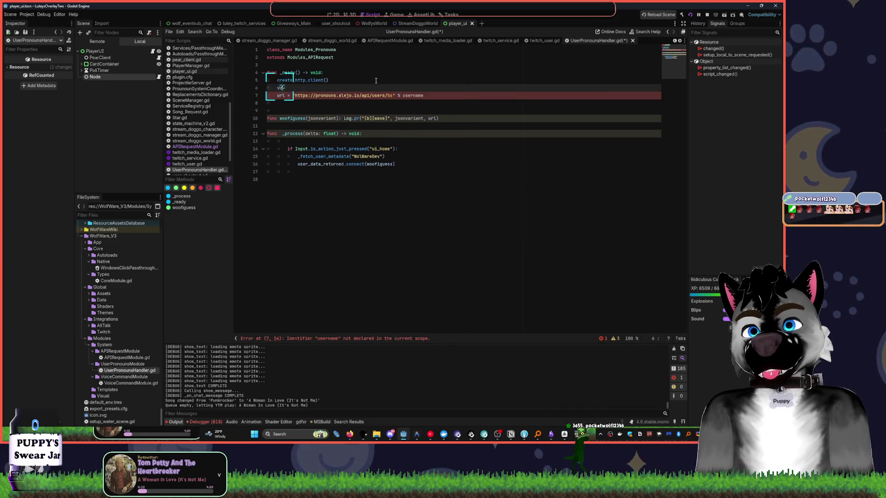
key(BackSpace)
key(BackSpace)
key(BackSpace)
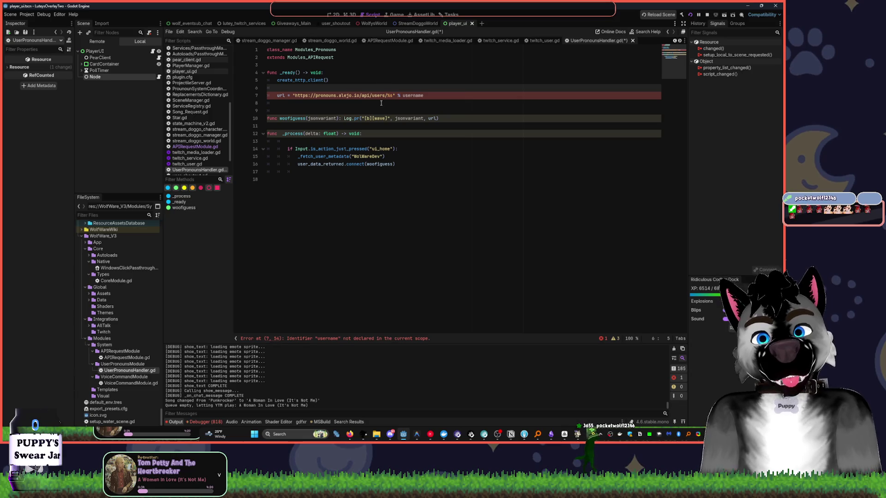
click(363, 133)
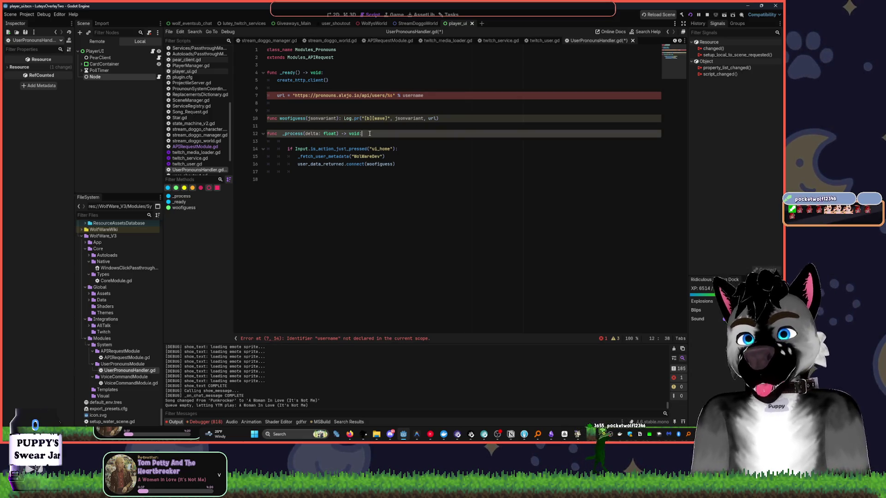
key(Delete)
click(343, 80)
key(Delete)
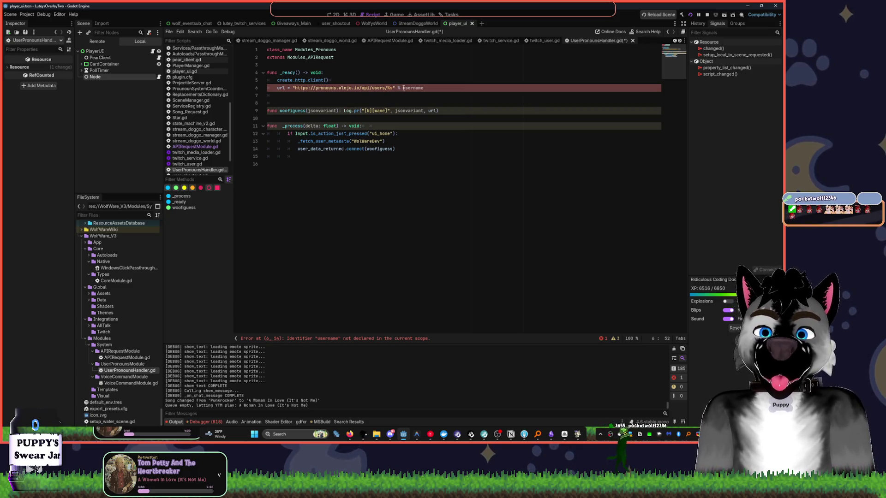
Declare a username variable with the test username on line 3 and pass it to _fetch_user_metadata
click(306, 63)
text(var u)
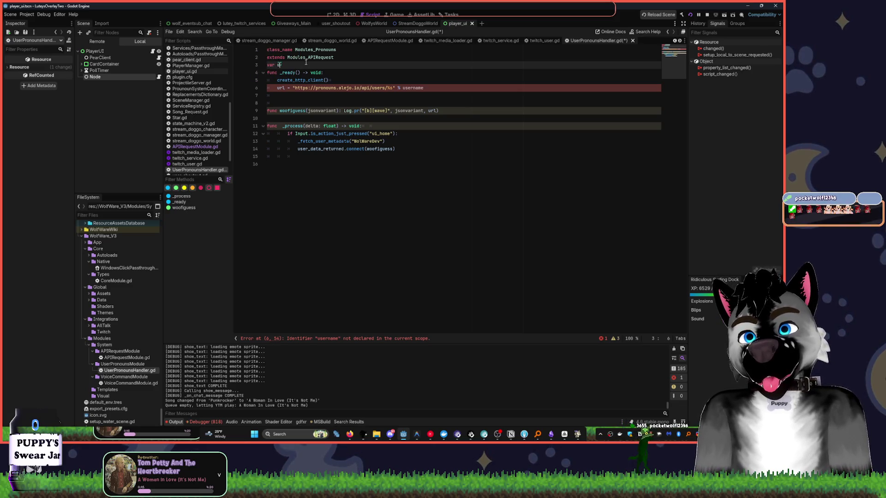
text(sername = "wolfware)
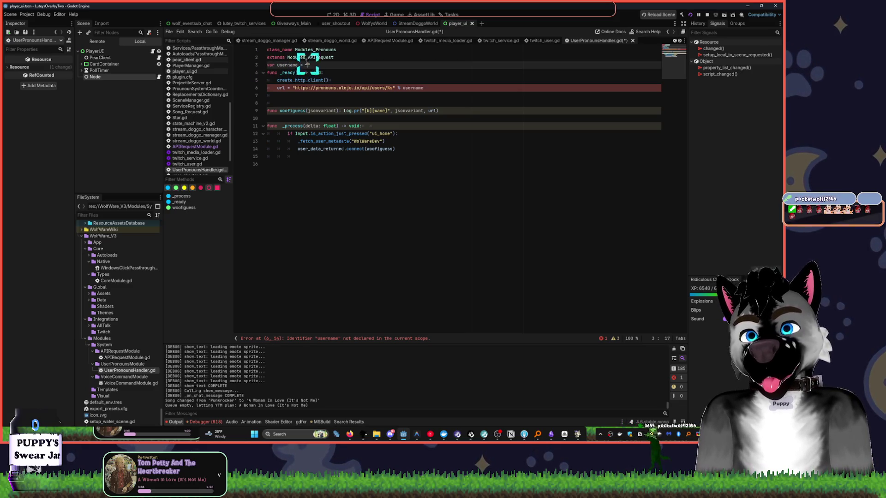
text(dev)
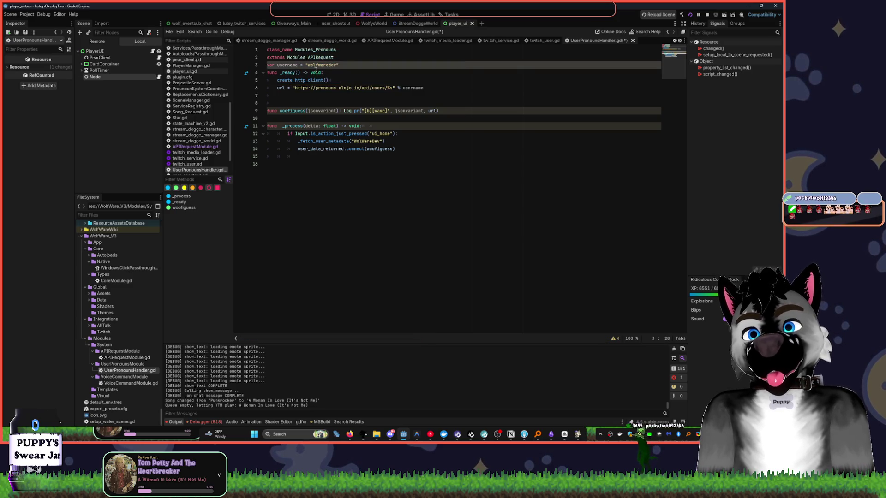
double_click(370, 142)
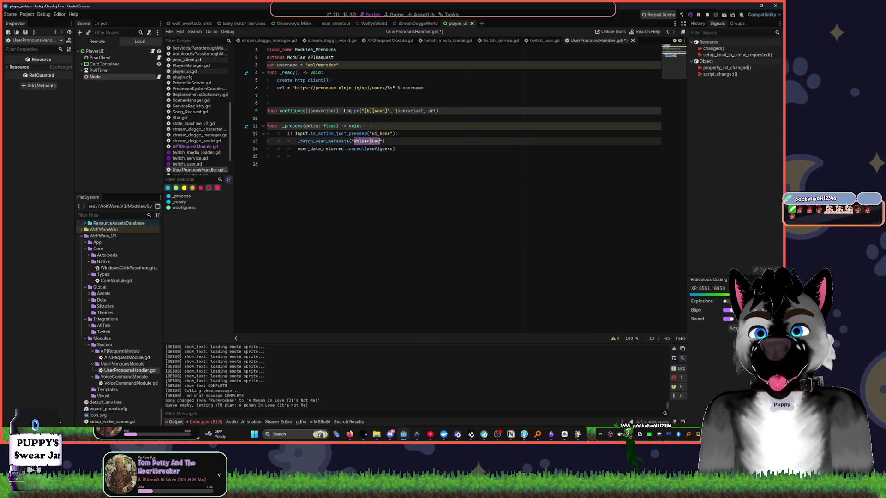
key(BackSpace)
key(BackSpace)
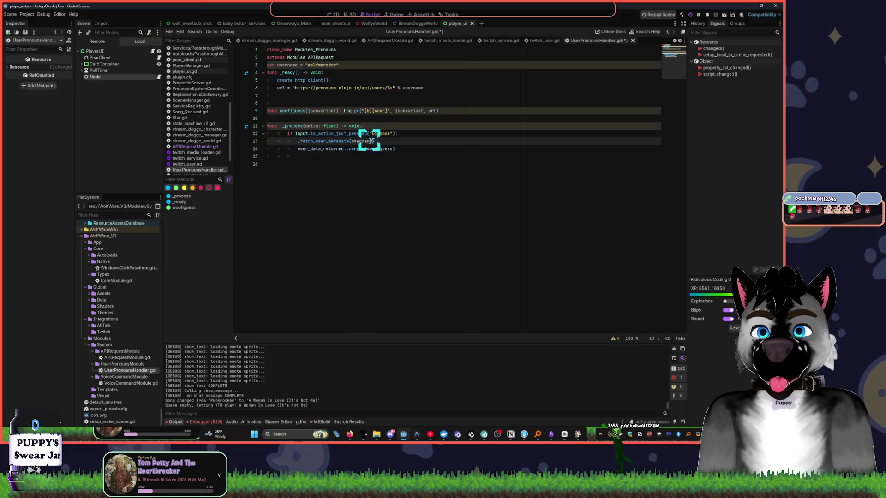
text(username)
click(471, 131)
Save UserPronounsHandler.gd and trigger the fetch with Home in the running game
key(ctrl+s)
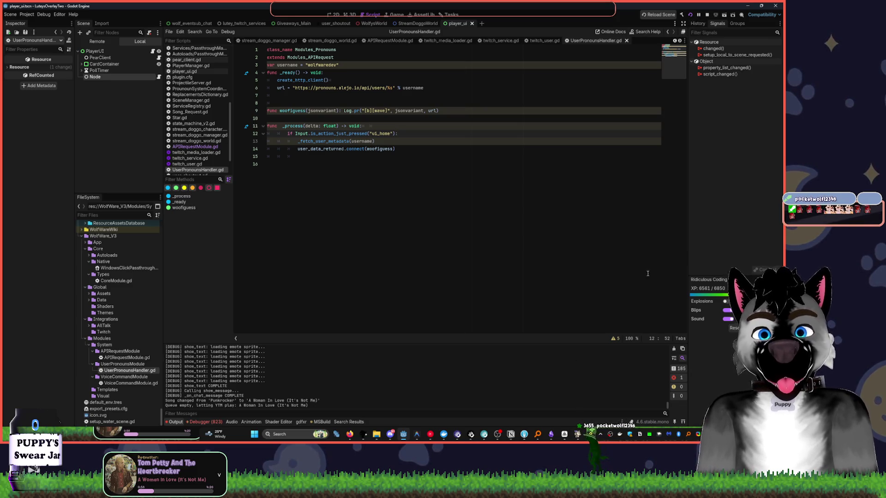
mouse_move(577, 434)
click(577, 398)
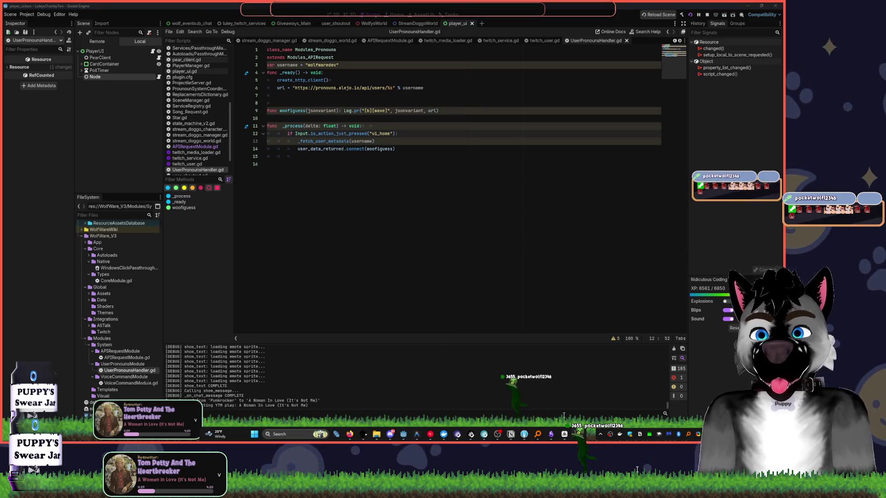
key(Home)
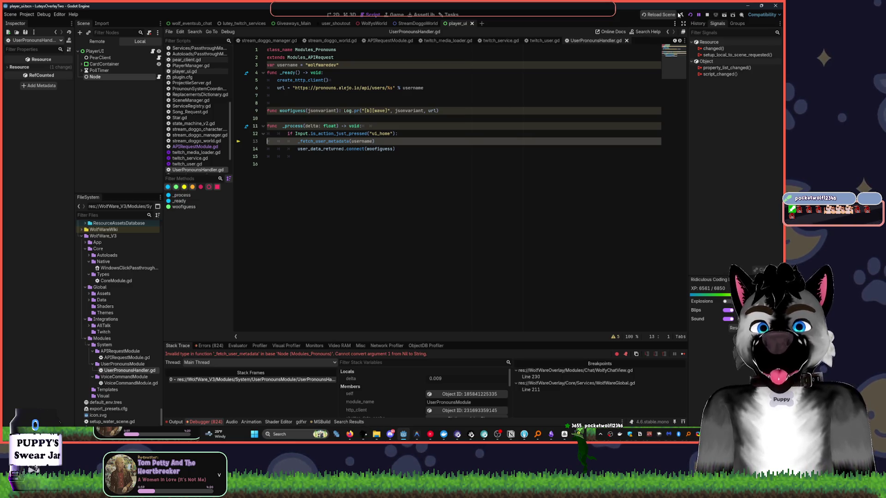
Restart the project, press Home to fetch again, and jump to _fetch_user_metadata's definition
click(707, 14)
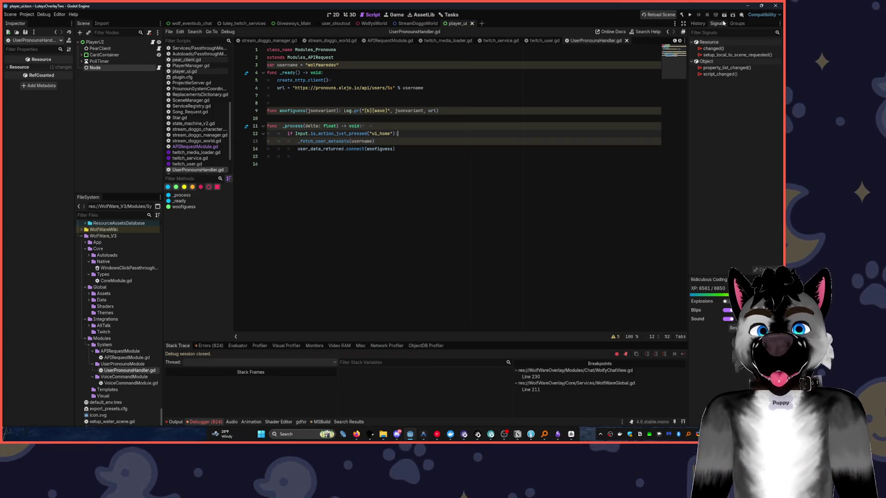
click(690, 15)
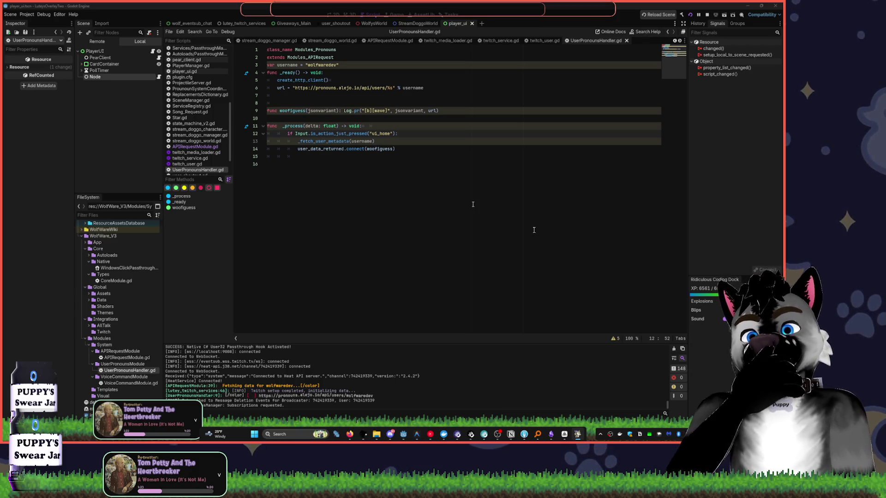
key(Home)
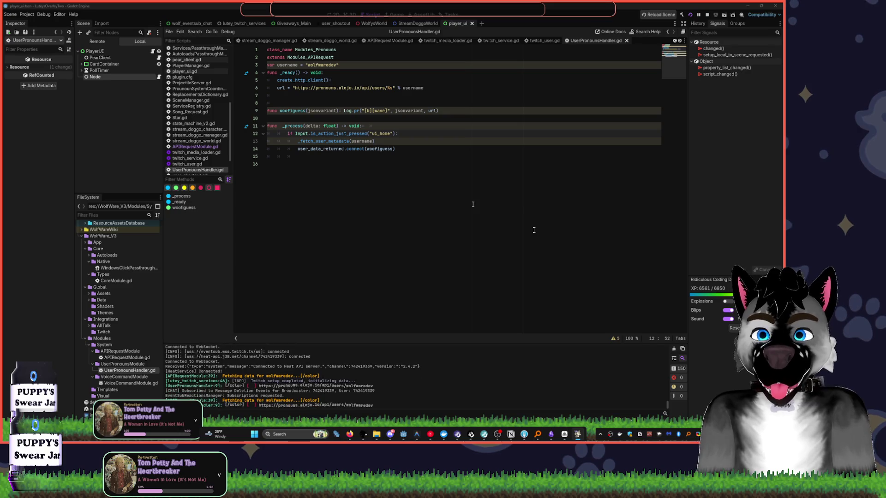
click(473, 205)
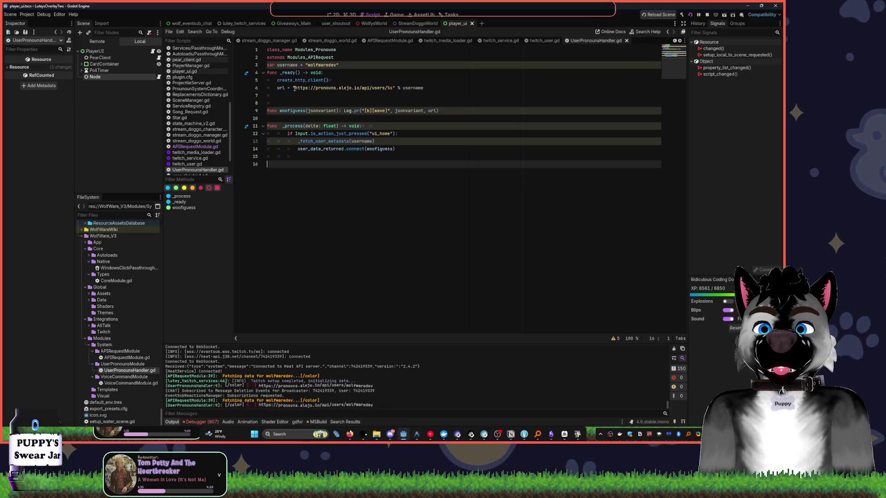
ctrl+click(328, 141)
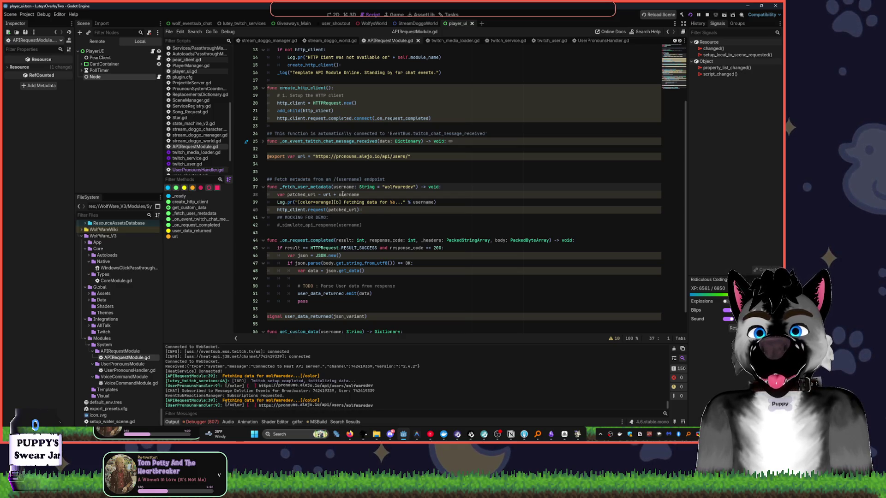
Set a breakpoint on the fetch log line 39 in APIRequestModule.gd
key(Down)
key(End)
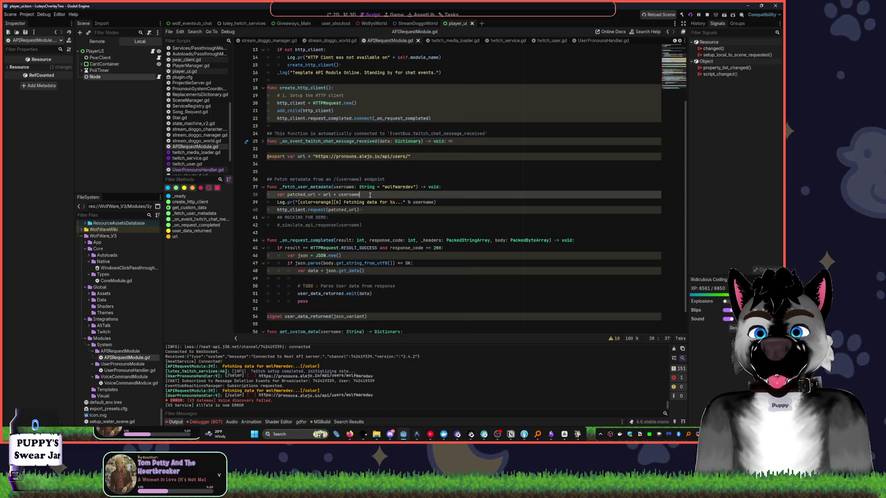
click(239, 202)
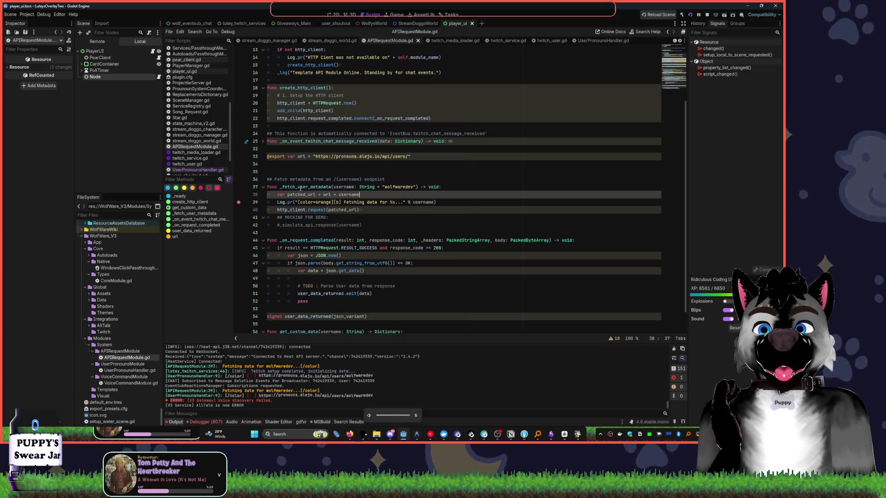
key(XF86AudioRaiseVolume)
key(XF86AudioRaiseVolume)
key(XF86AudioRaiseVolume)
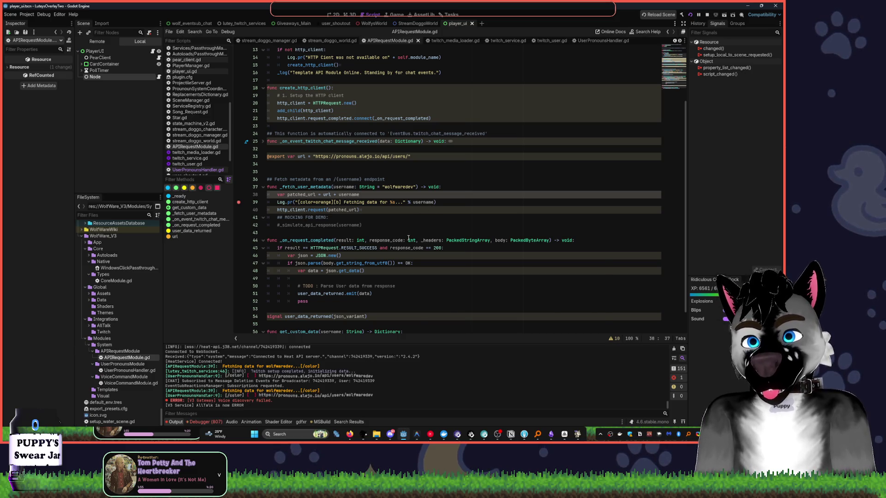
mouse_move(411, 241)
Extend the line 39 log text with '[/color] %s' and format it with [username, patched_url]
key(Down)
key(End)
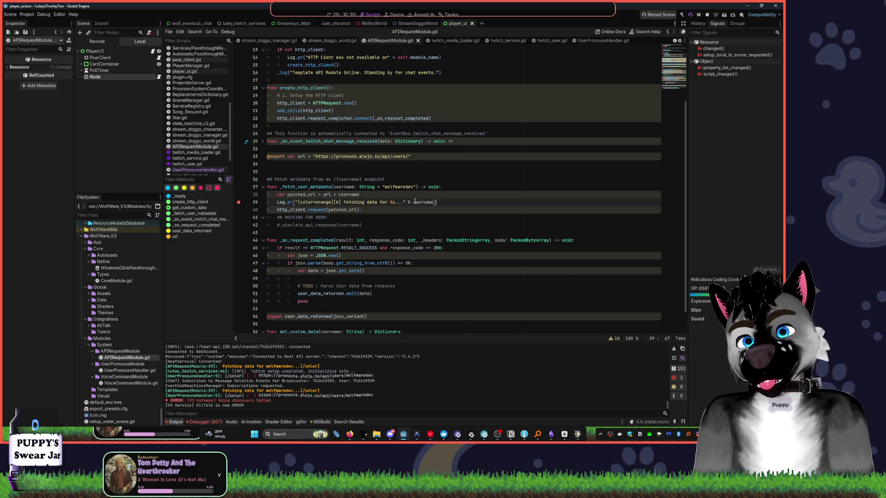
click(409, 203)
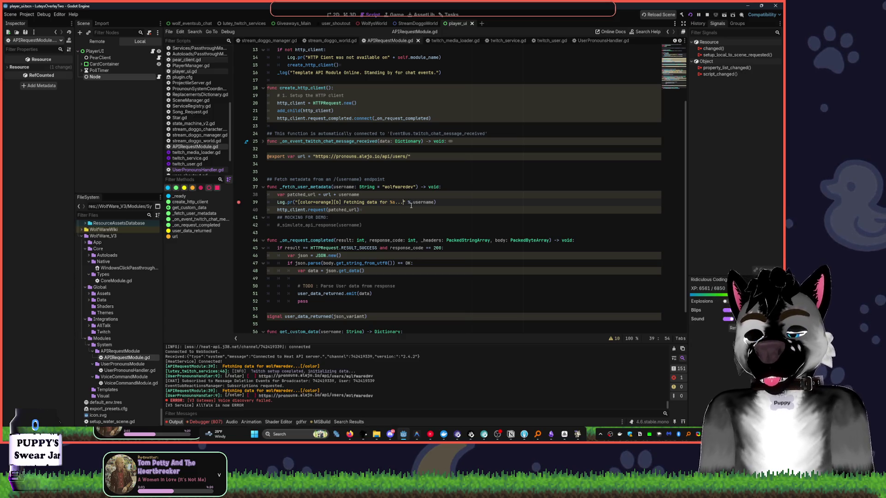
text([/color])
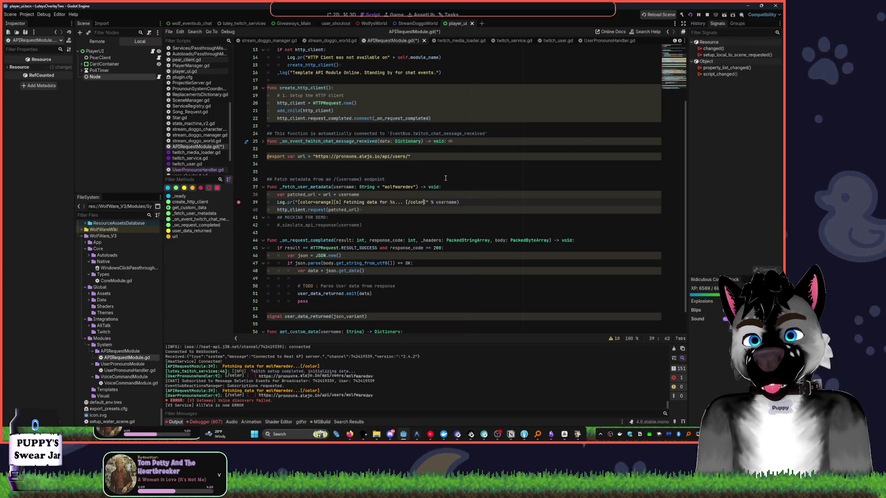
key(Right)
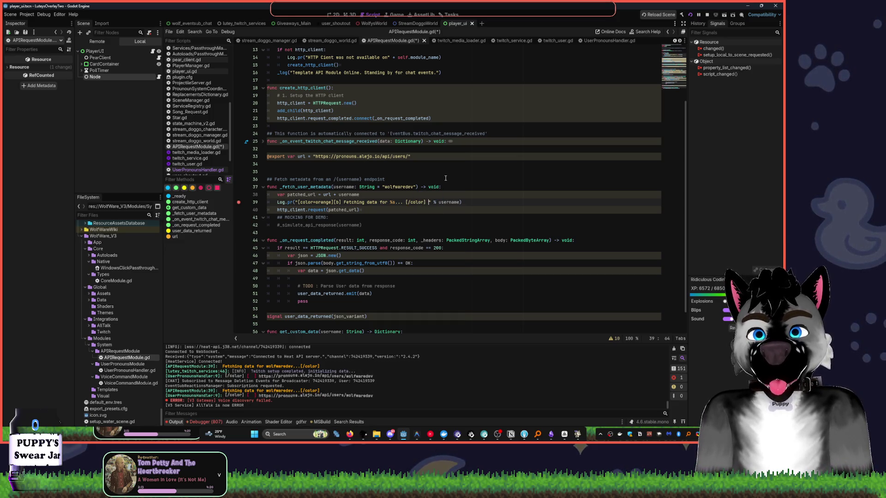
text(%s)
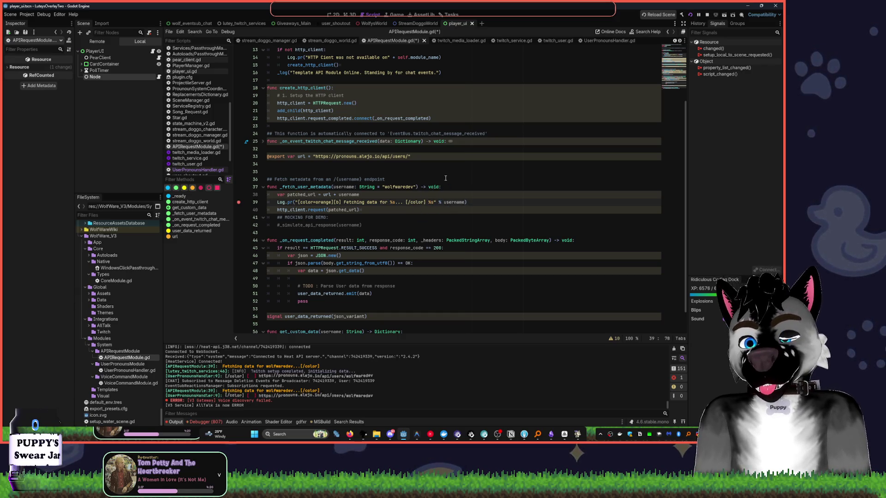
key(ctrl+shift+Right)
text([)
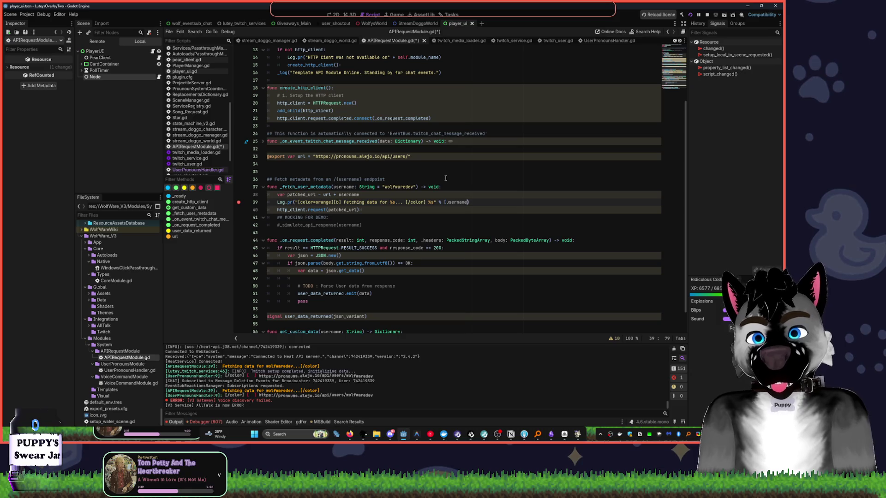
text(, url)
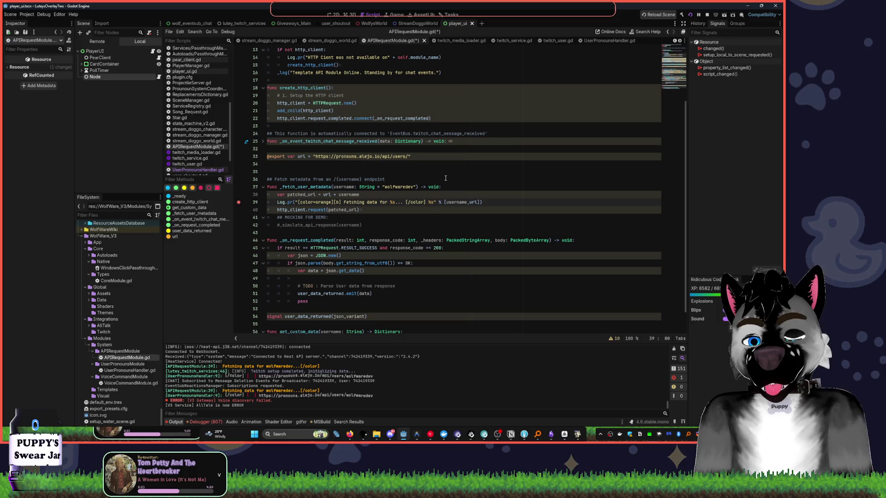
text(patched_)
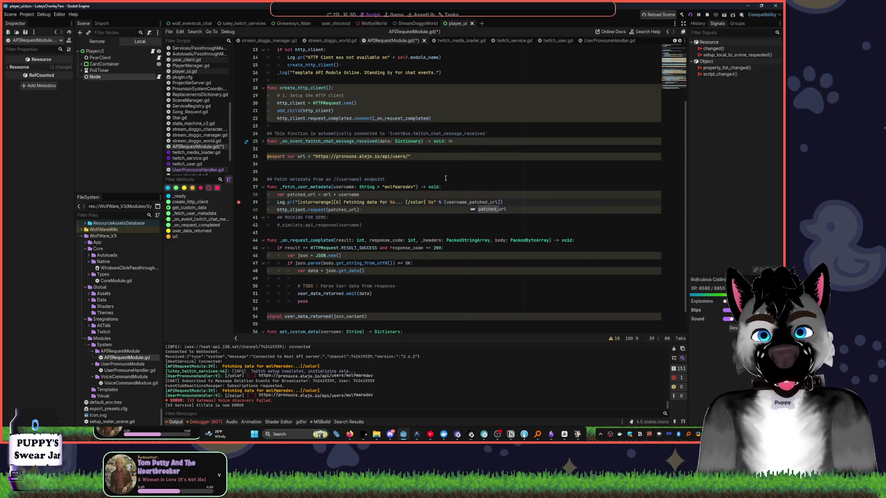
click(472, 164)
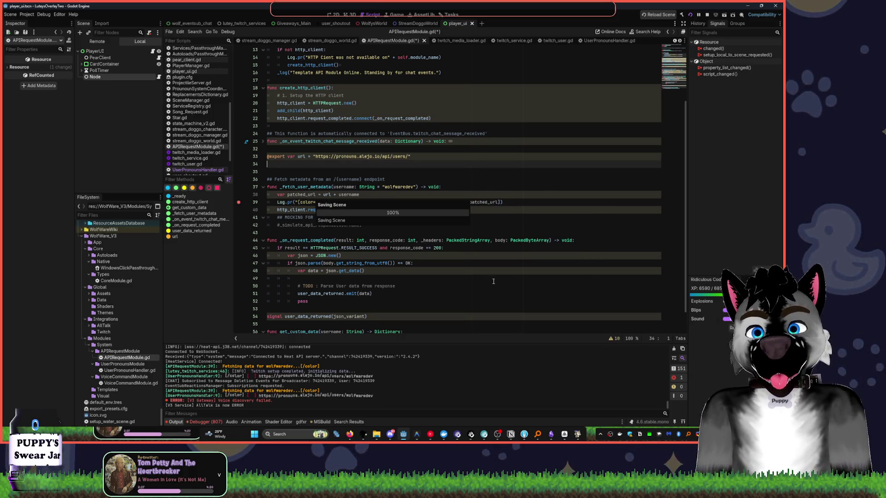
Save, resume past the breakpoint, then drop the username parameter's default value on line 37 and save
key(ctrl+s)
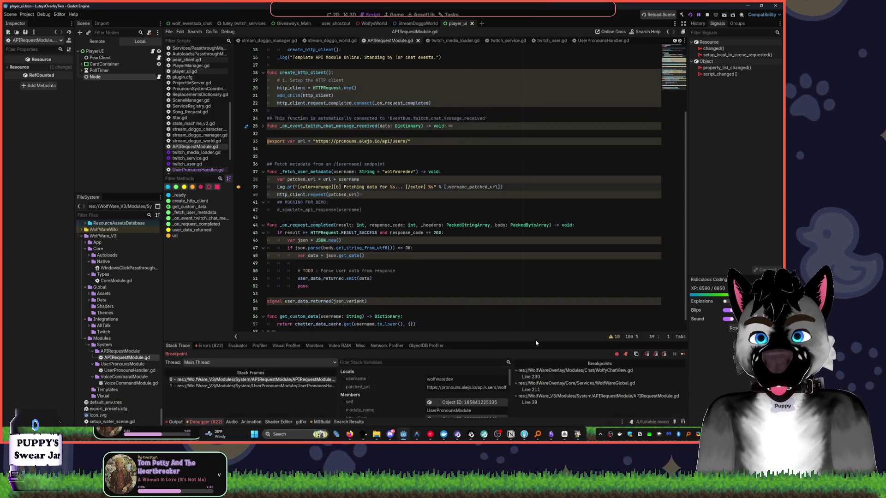
key(F12)
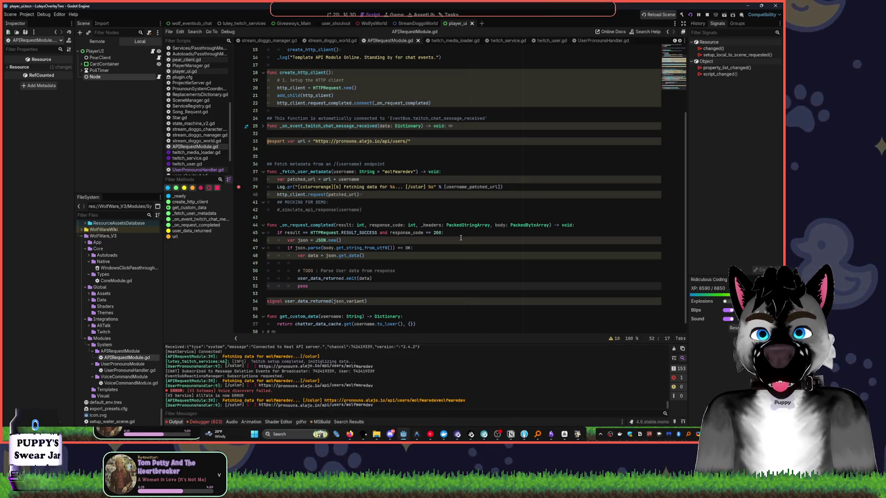
double_click(397, 171)
key(BackSpace)
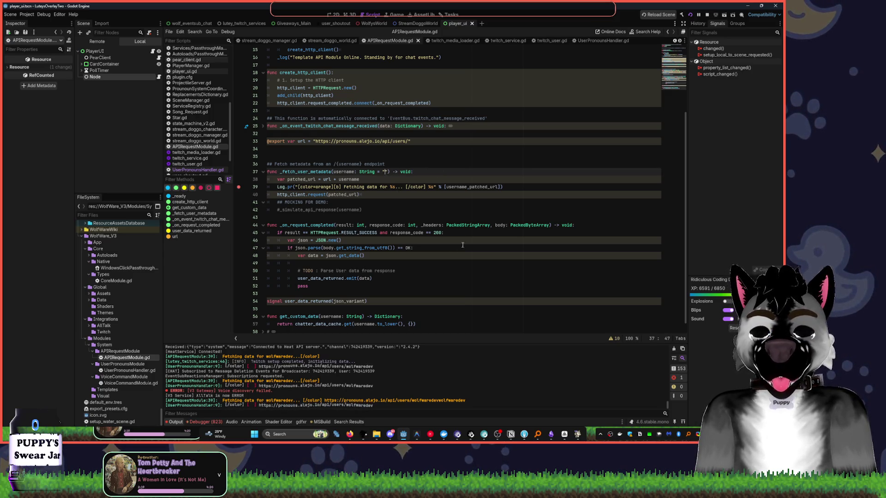
key(BackSpace)
key(BackSpace)
key(BackSpace)
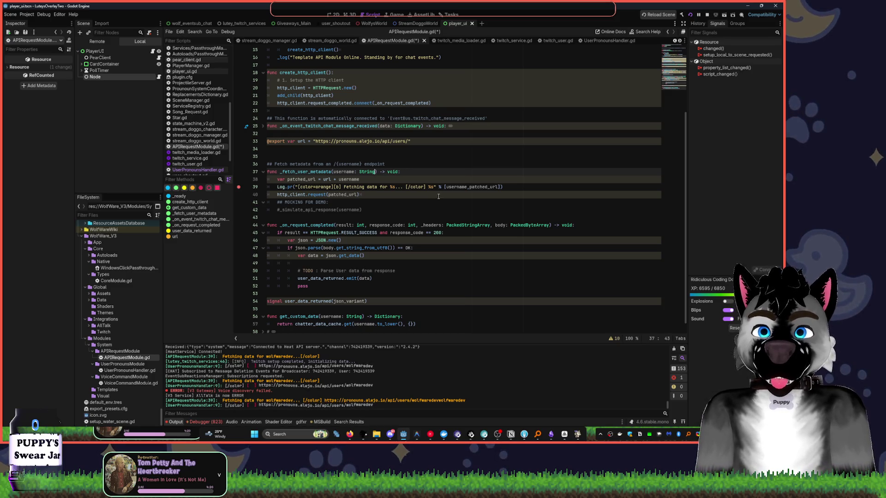
key(ctrl+s)
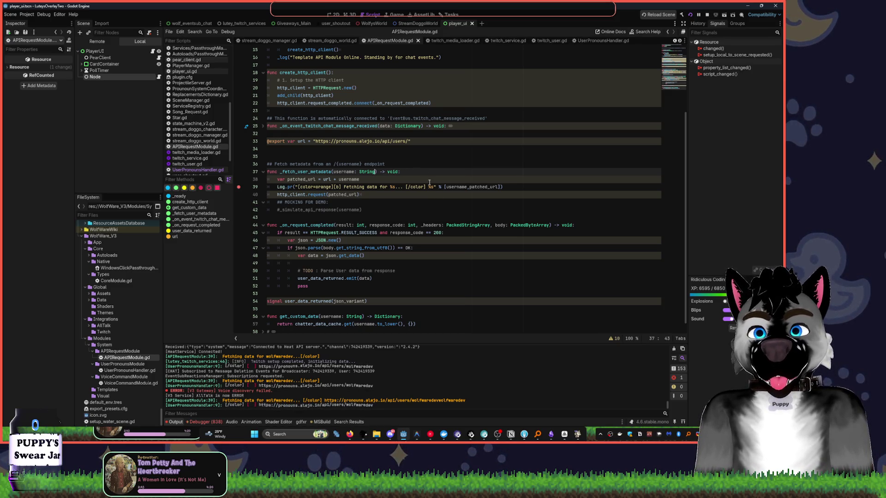
click(313, 210)
scroll(366, 191, down, 1)
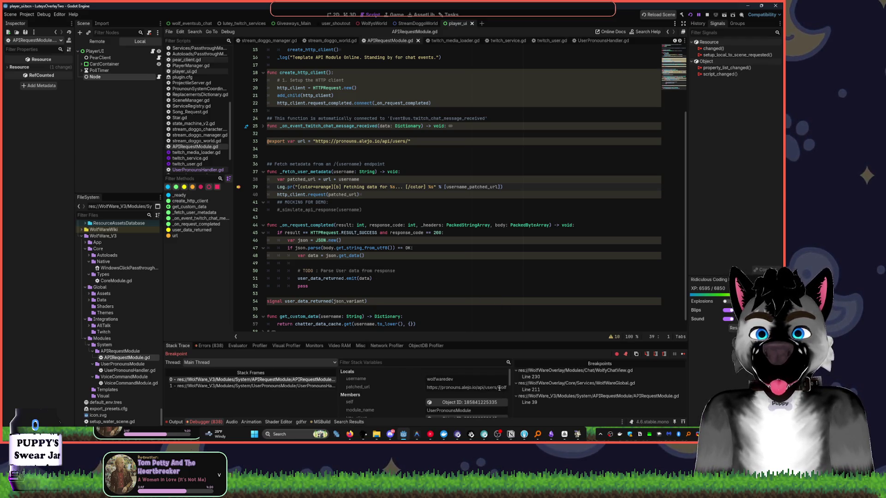
scroll(407, 187, up, 4)
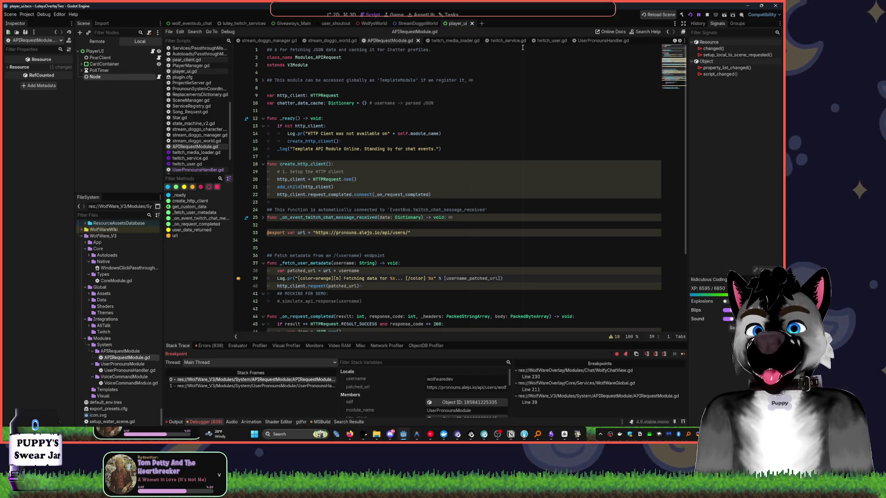
Inspect the running API request node's URL, then review the username values in UserPronounsHandler.gd
click(114, 79)
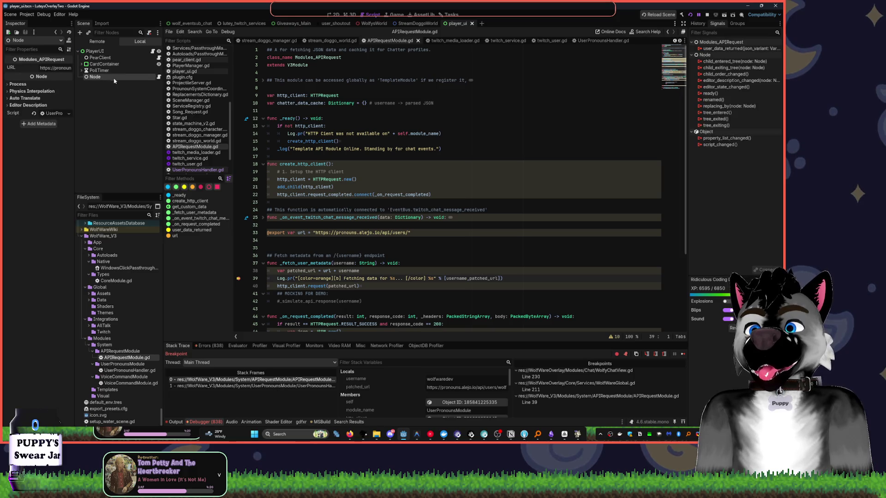
click(55, 67)
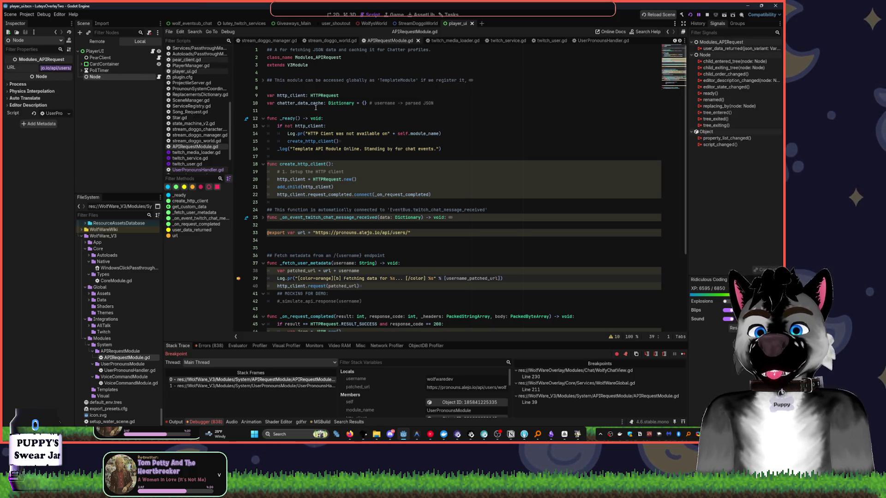
click(197, 170)
click(396, 95)
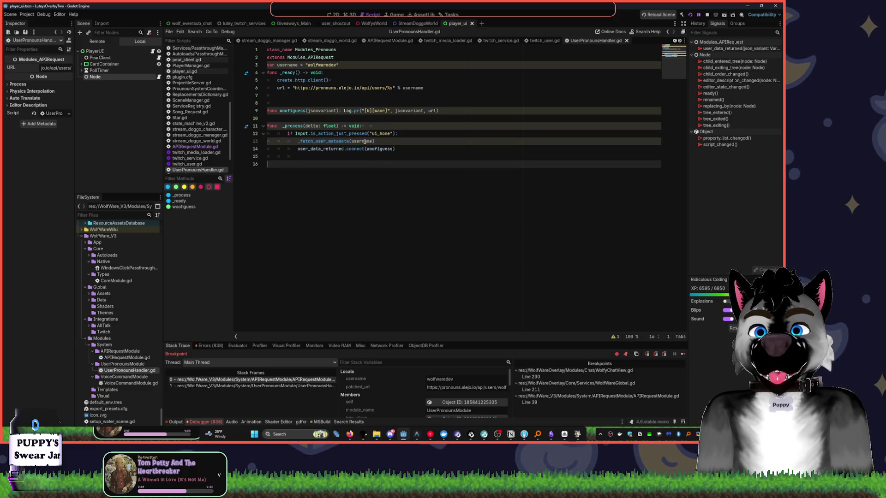
double_click(364, 141)
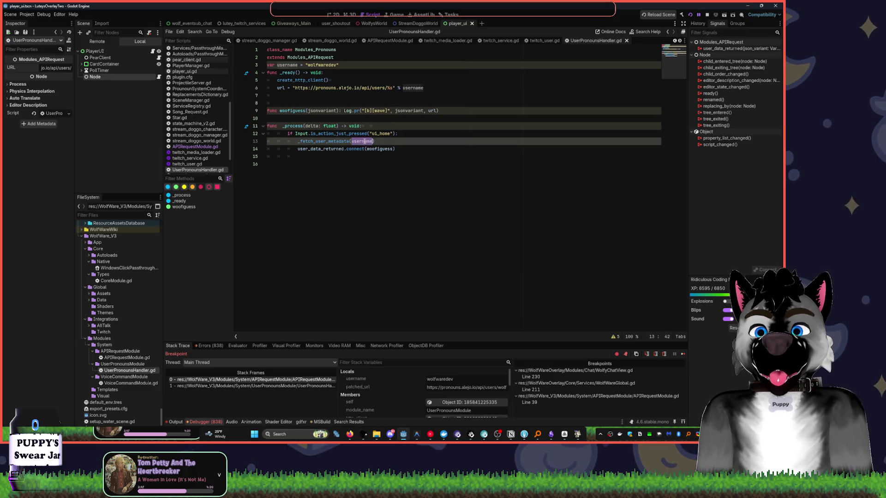
double_click(327, 64)
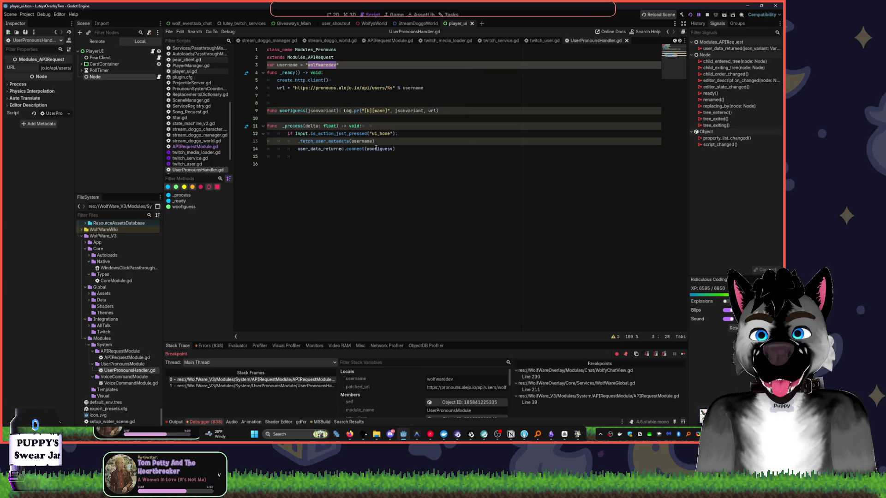
Stop the debug session and run the project again
click(392, 185)
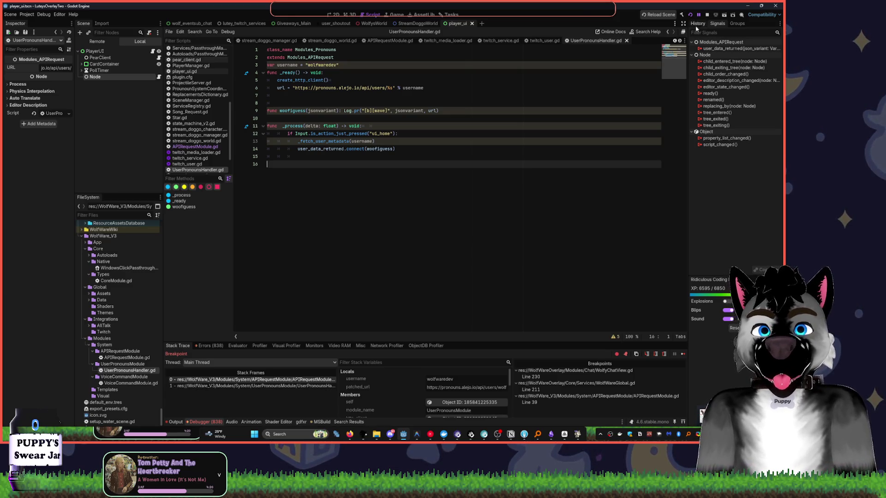
click(707, 15)
click(690, 14)
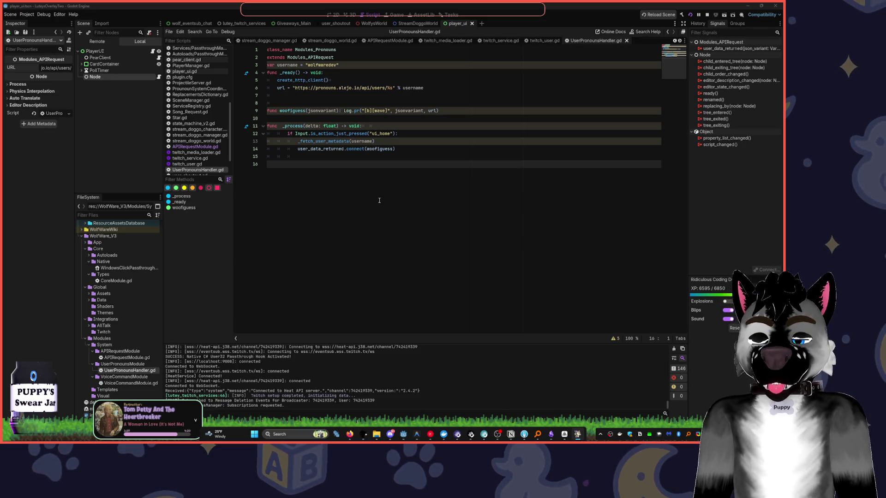
Trigger the fetch with Home and inspect the patched_url value and the url definition
key(Home)
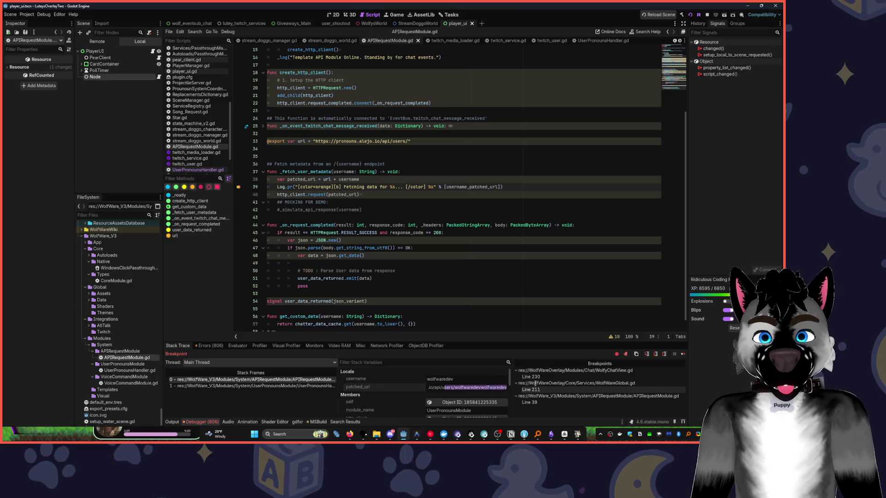
click(484, 389)
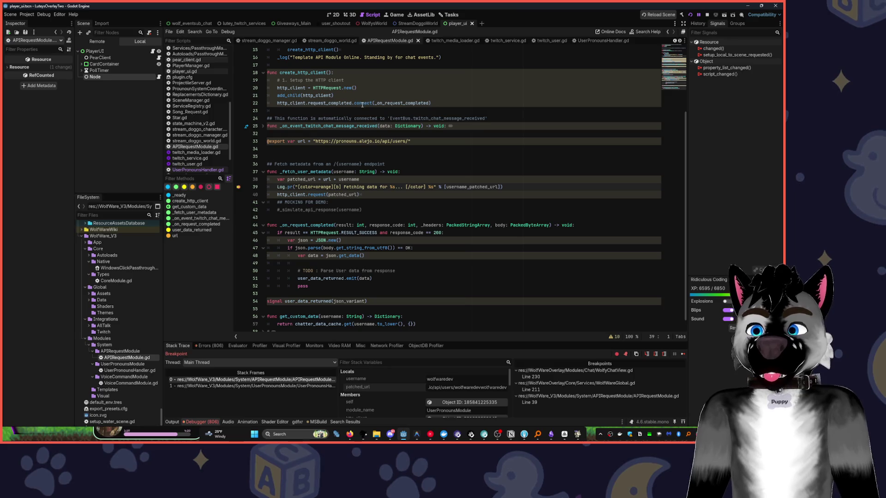
click(443, 141)
click(414, 248)
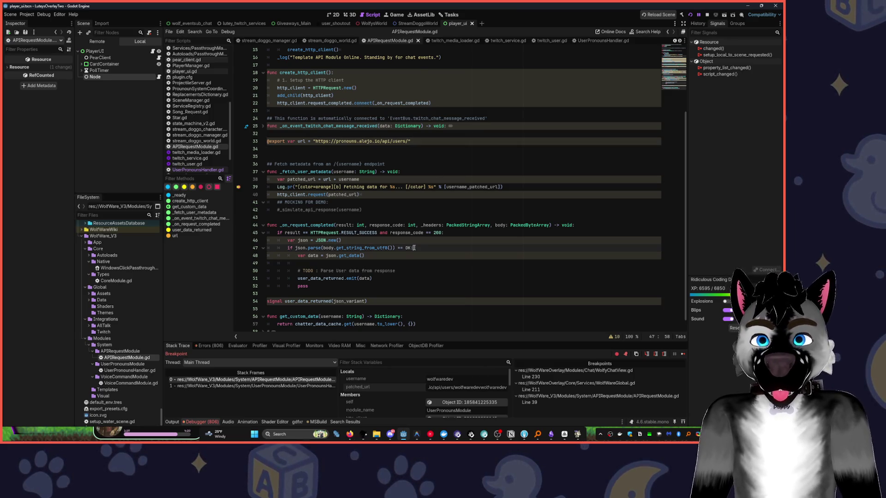
Search all scripts for the test username, check the UserPronounsHandler.gd match, then return
key(ctrl+shift+f)
text(wolfwaredev)
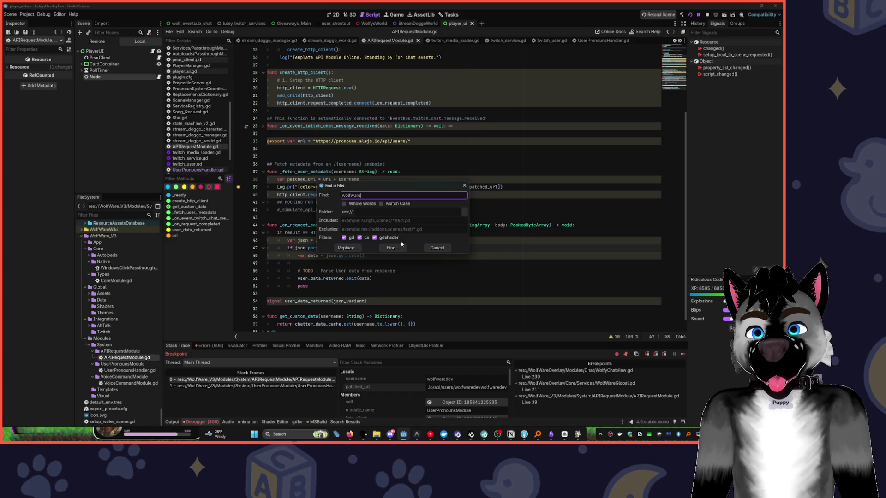
click(399, 246)
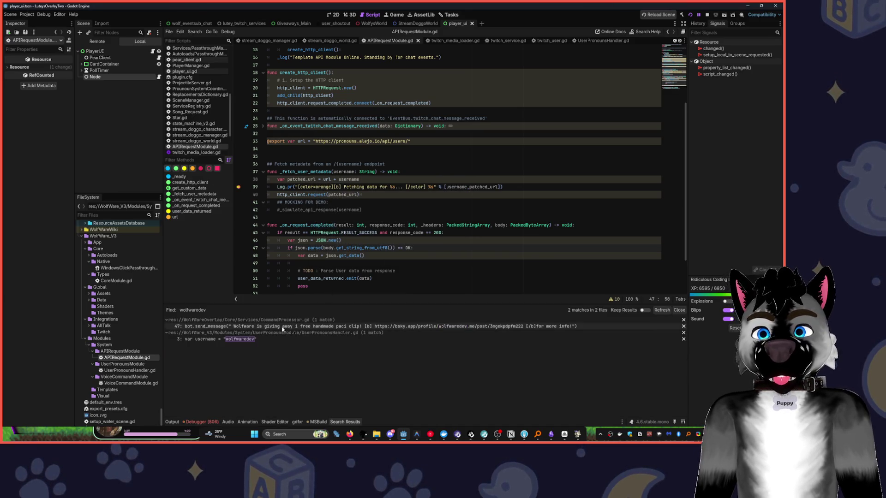
click(273, 340)
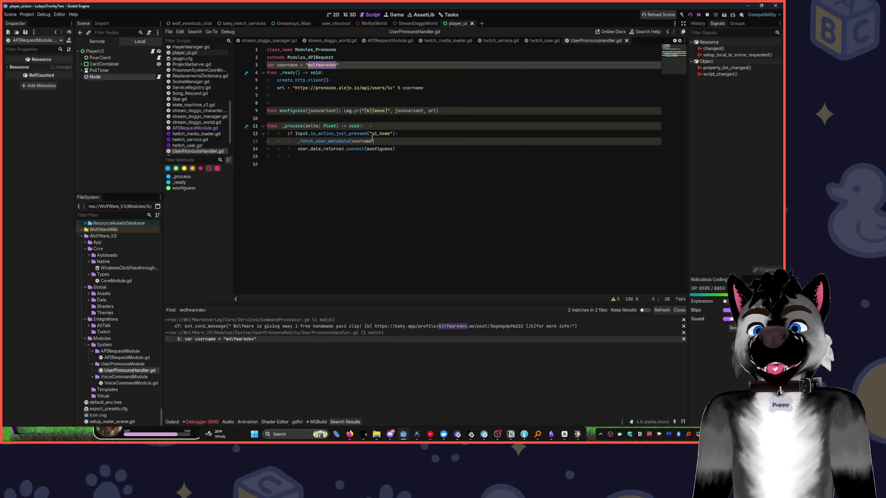
ctrl+click(339, 141)
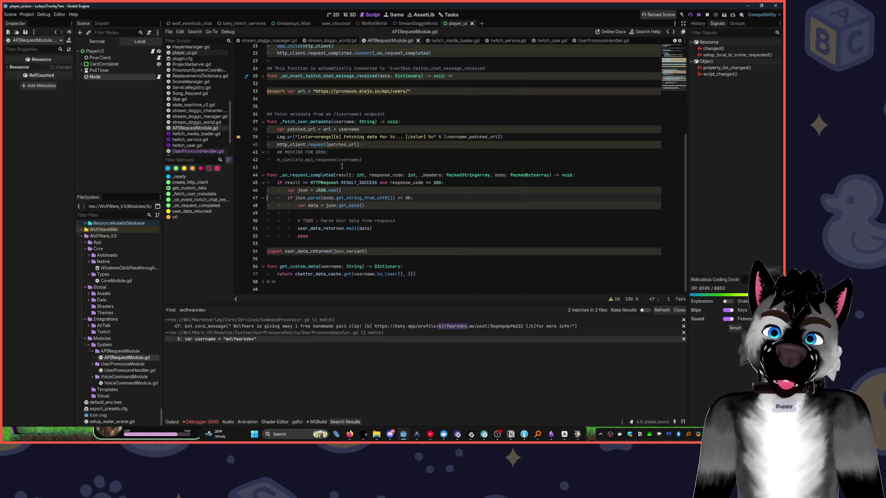
key(alt+Left)
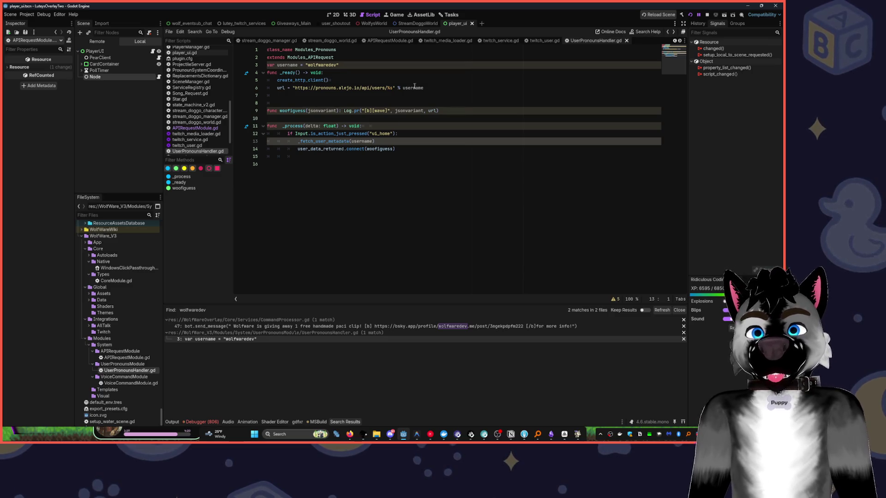
click(396, 88)
key(shift+End)
key(Delete)
key(BackSpace)
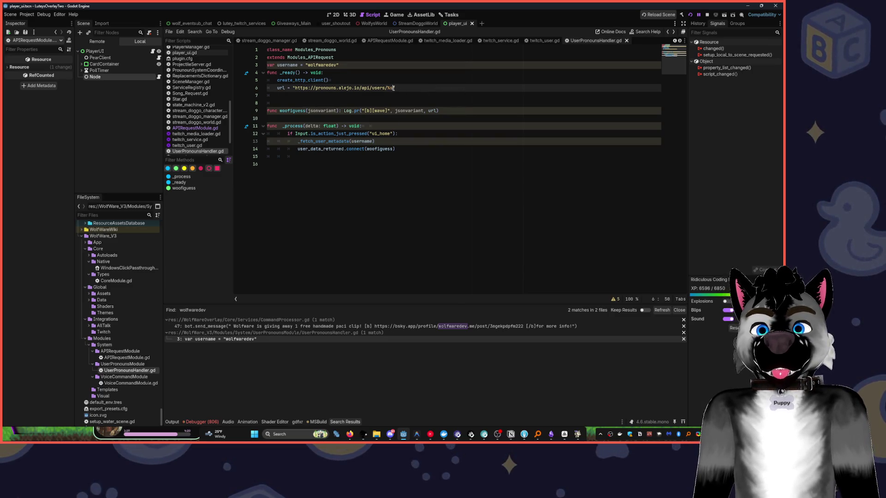
key(BackSpace)
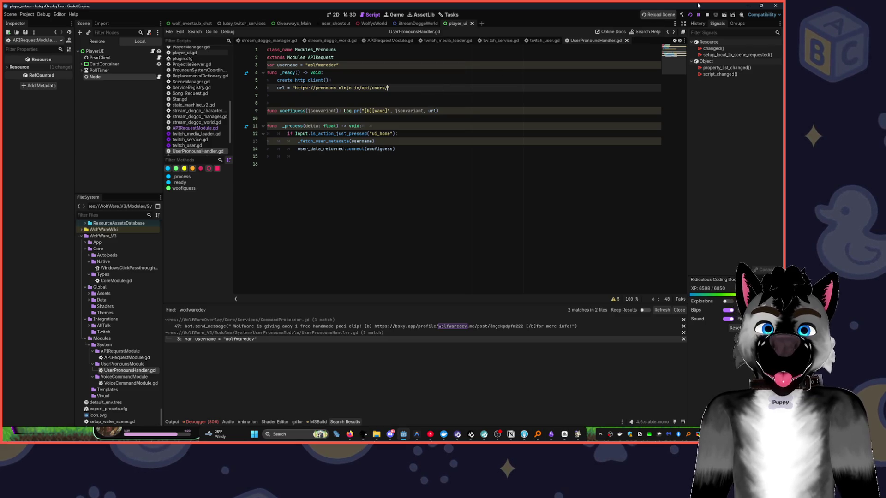
Rerun the project, fire the fetch past the breakpoint, stop, and show the Output log
click(707, 14)
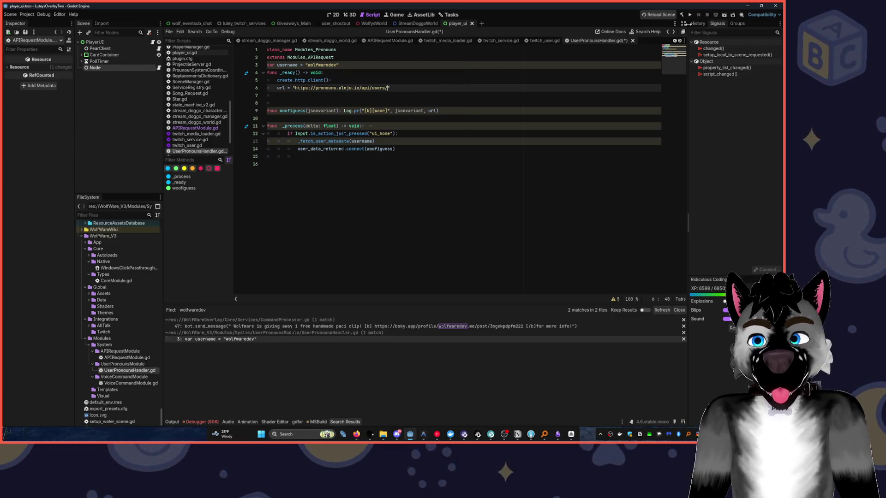
click(690, 14)
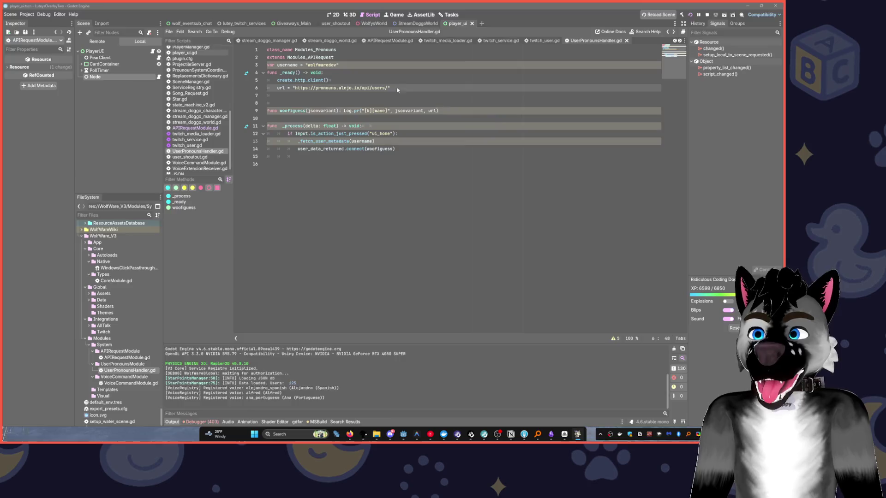
key(Home)
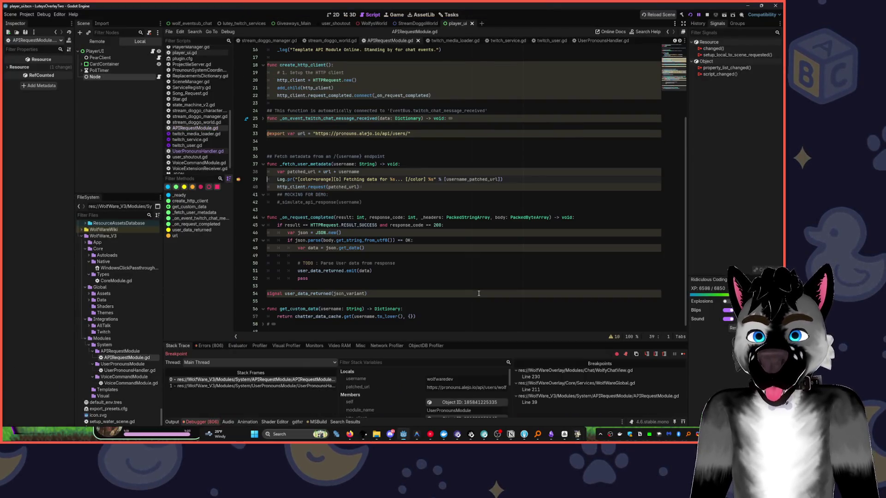
key(F12)
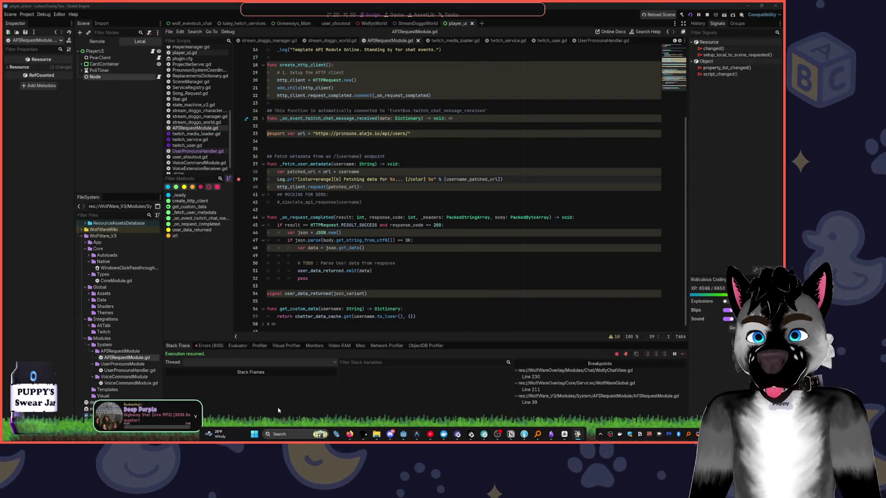
key(F8)
click(171, 422)
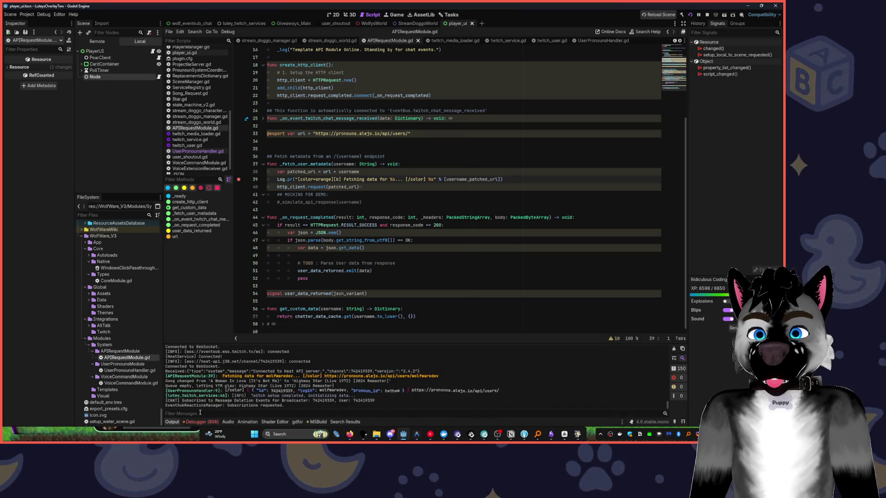
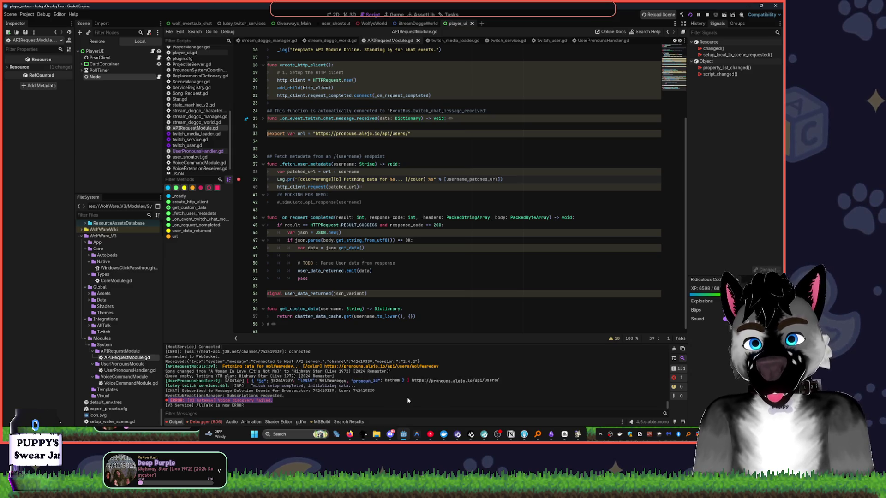
Clear the line-39 breakpoint in APIRequestModule.gd, resume the paused run, and open UserPronounsHandler.gd
scroll(597, 391, up, 2)
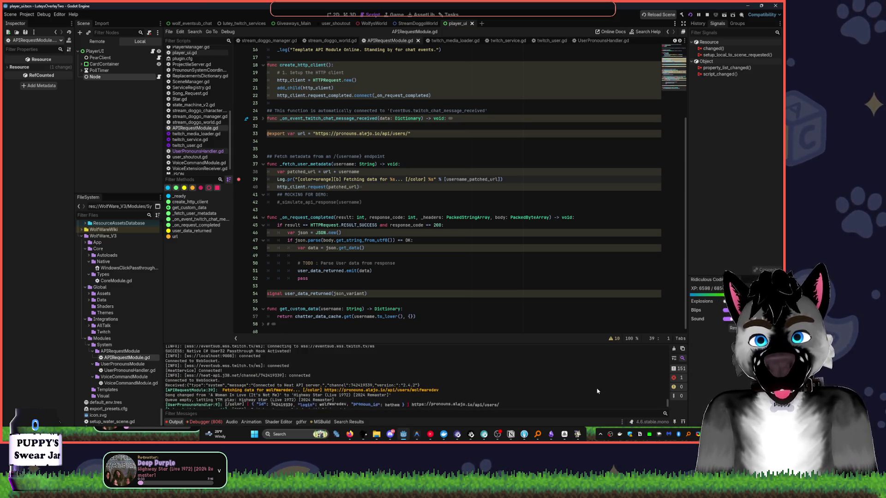
scroll(530, 404, down, 2)
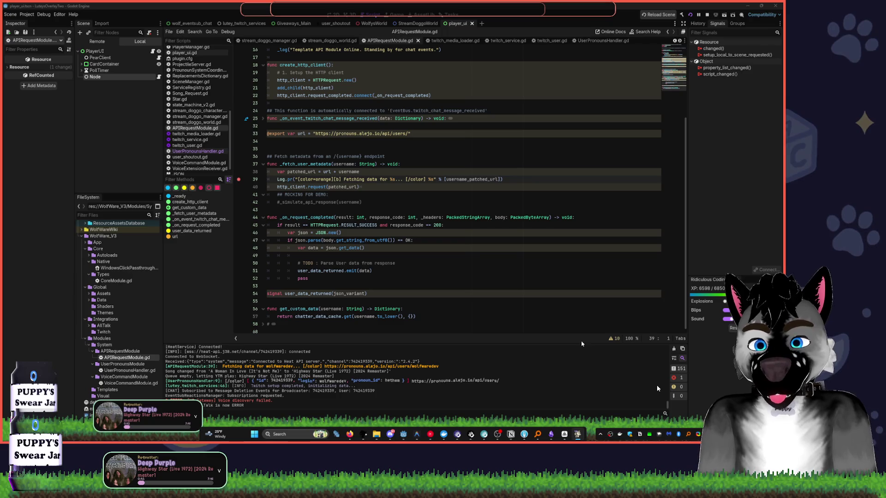
click(243, 189)
click(473, 235)
key(F12)
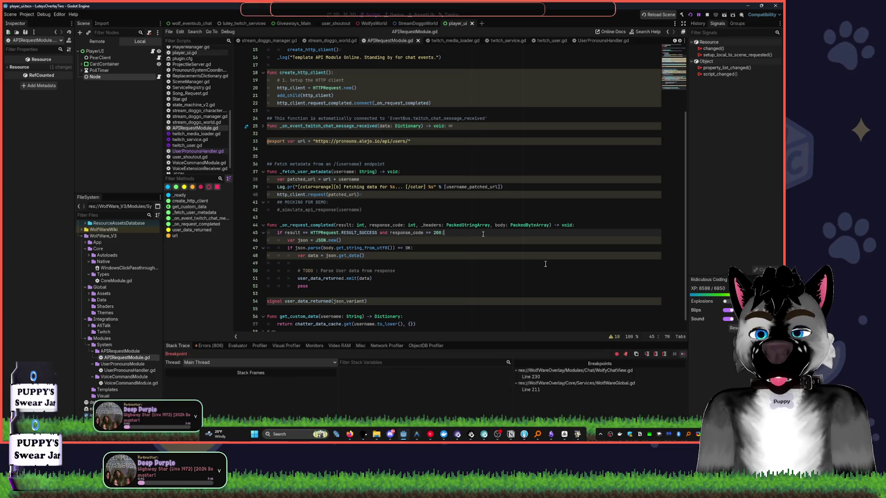
scroll(502, 312, down, 1)
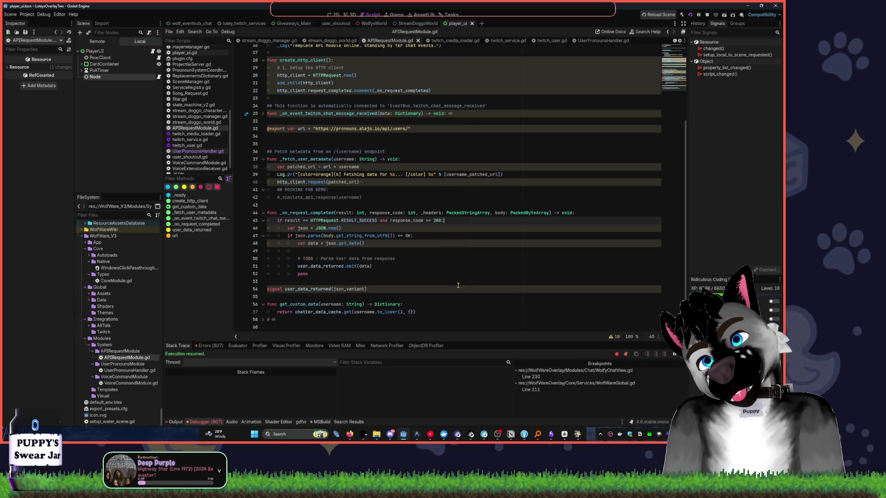
click(206, 153)
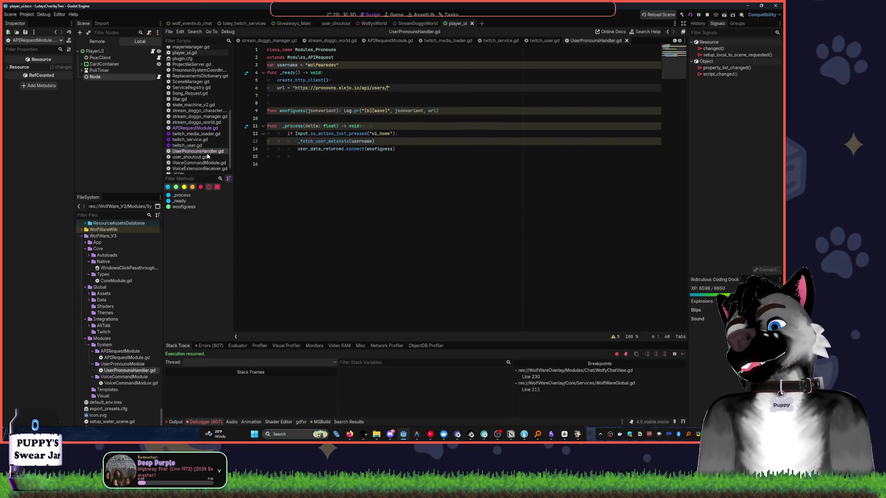
Delete the blank line after the url assignment so woofiguess moves up to line 8
click(364, 199)
click(412, 88)
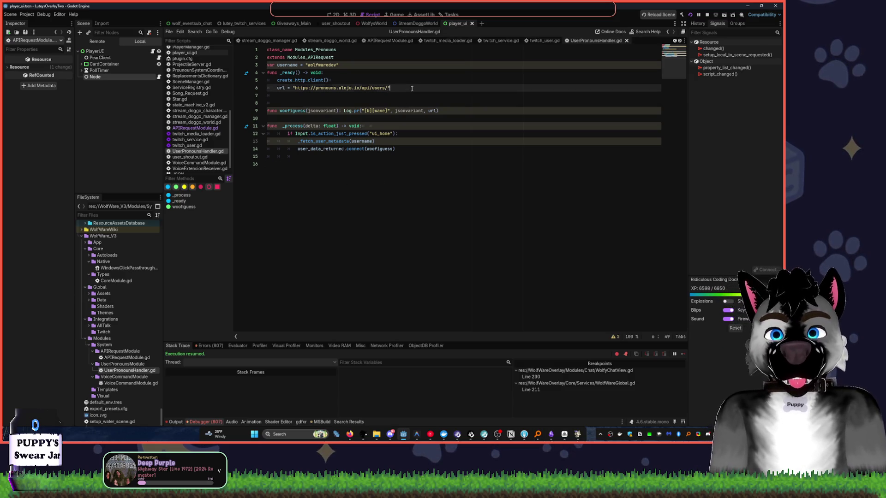
key(Delete)
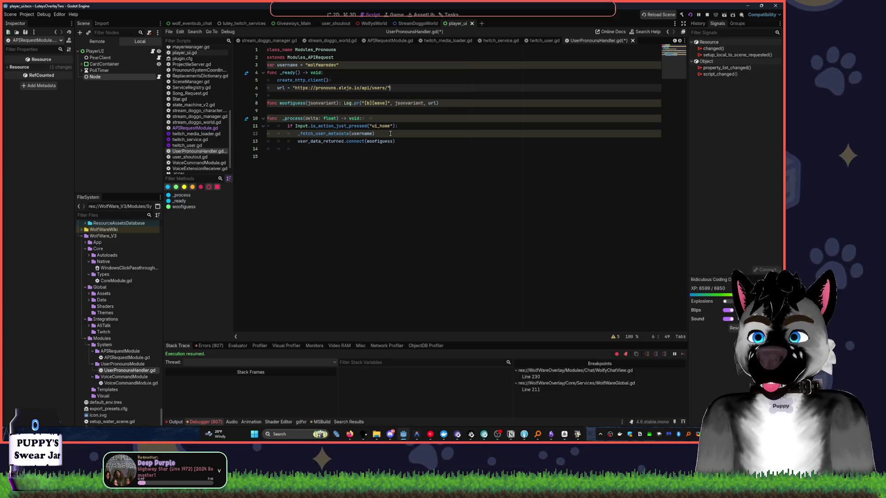
click(391, 167)
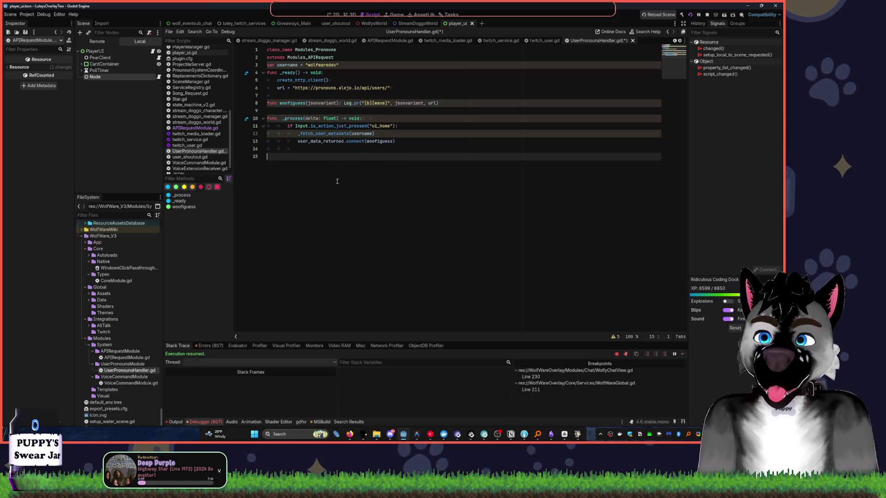
drag(338, 181, 264, 53)
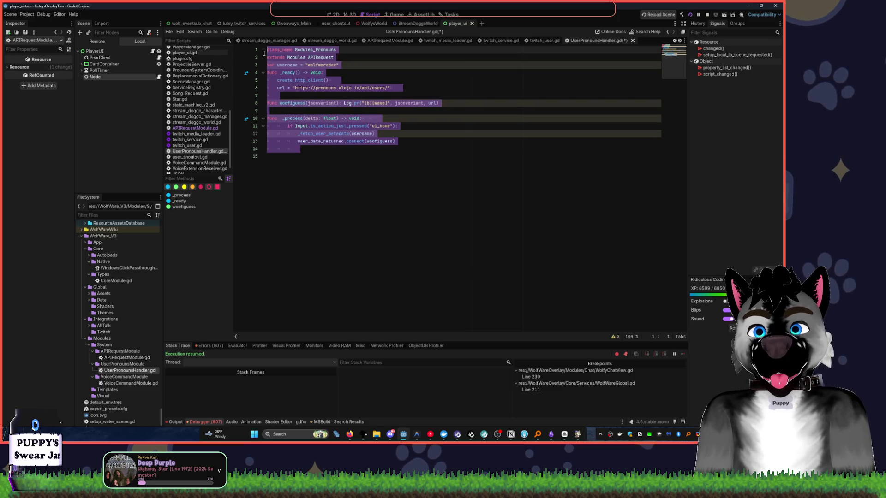
click(331, 146)
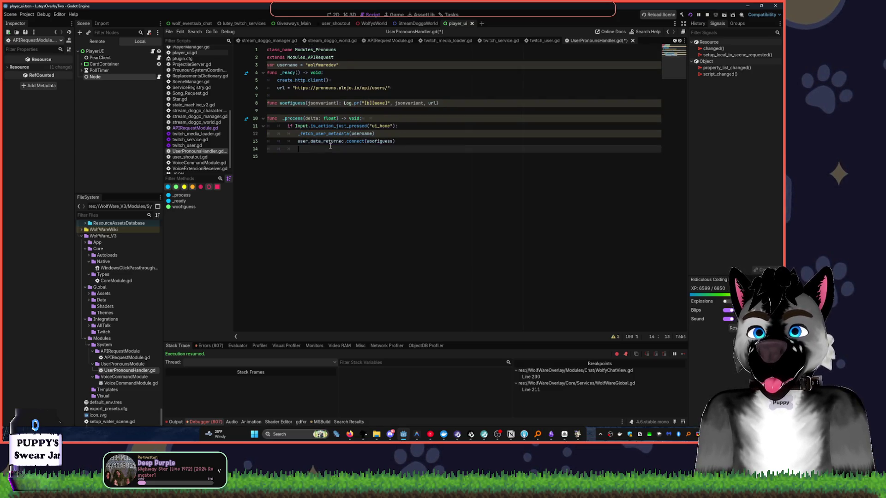
click(276, 163)
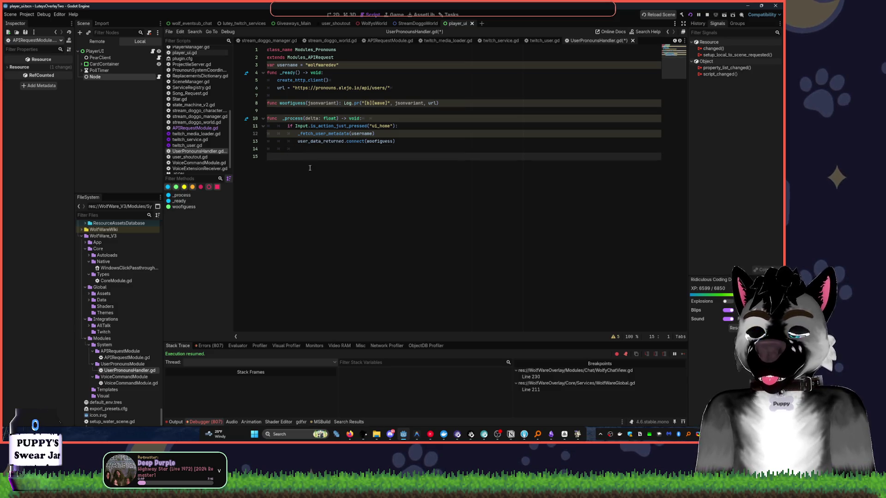
drag(324, 166, 245, 71)
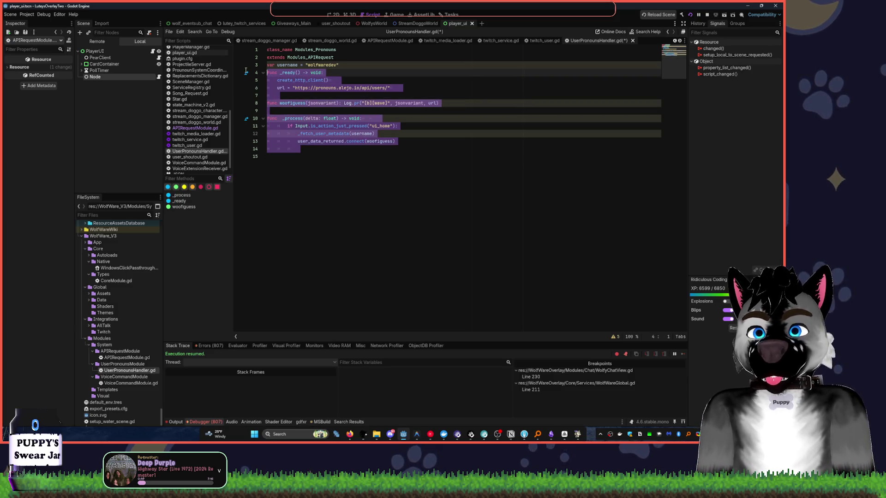
click(336, 234)
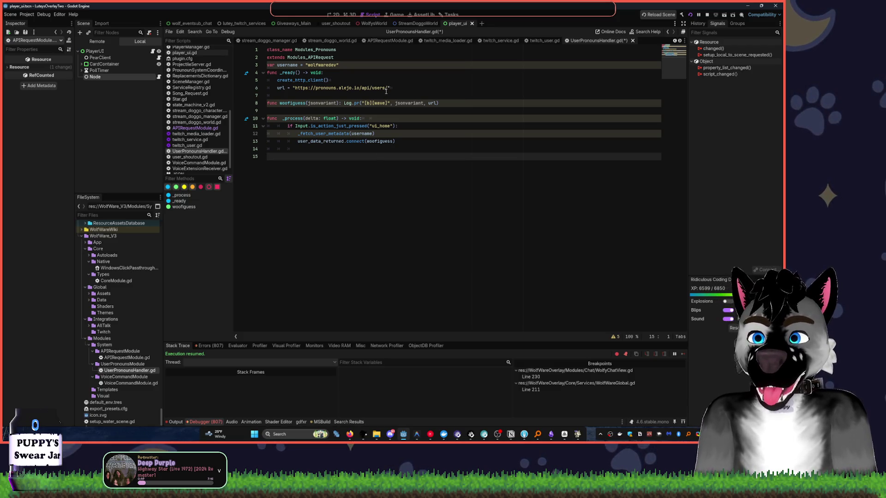
drag(389, 88, 295, 88)
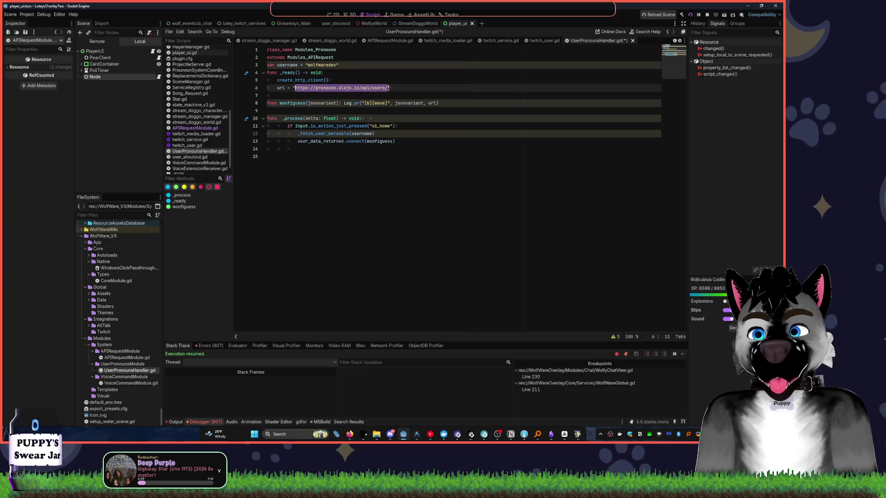
click(388, 88)
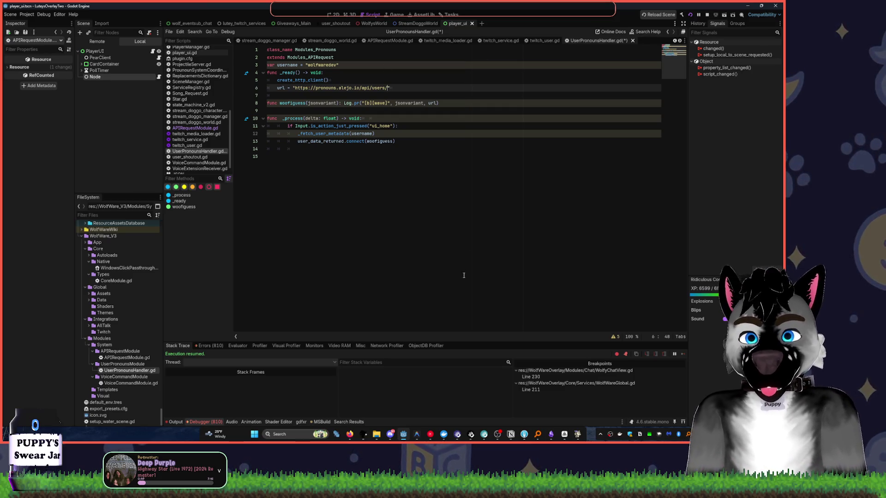
click(430, 435)
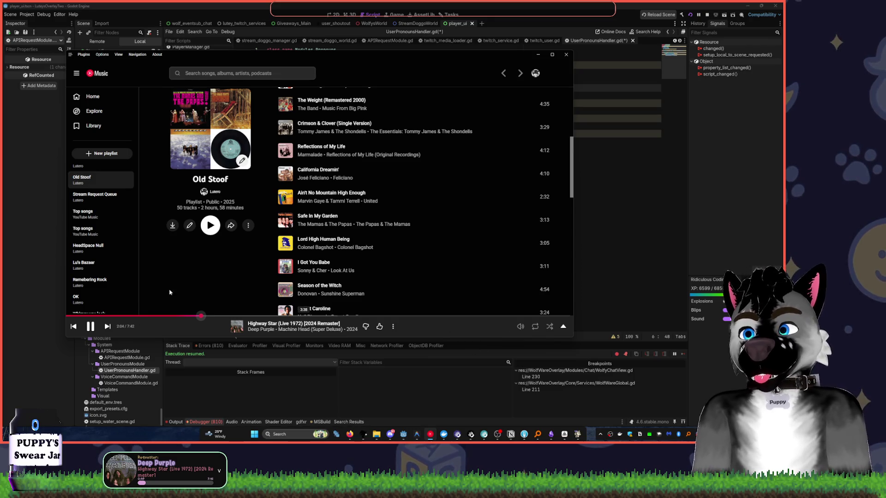
Skip ahead to Bang a Gong (Get It On) in YouTube Music with slightly higher volume, then return to Godot
click(107, 326)
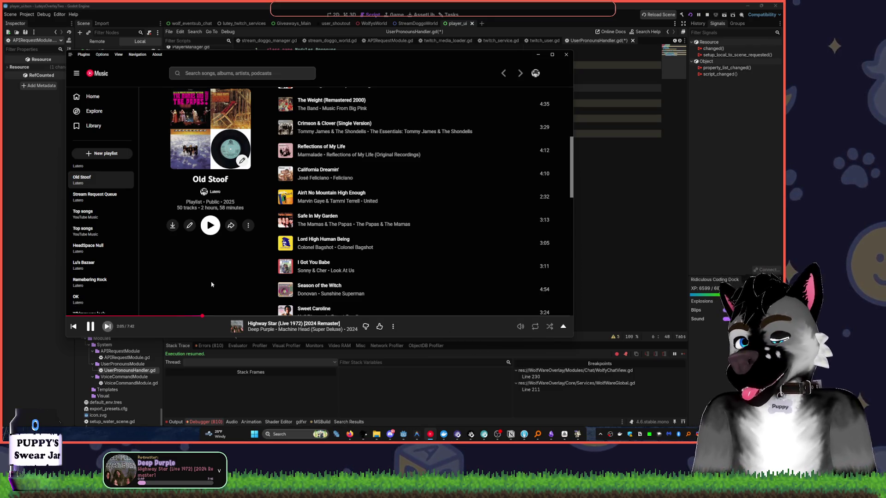
mouse_move(520, 327)
drag(498, 330, 502, 331)
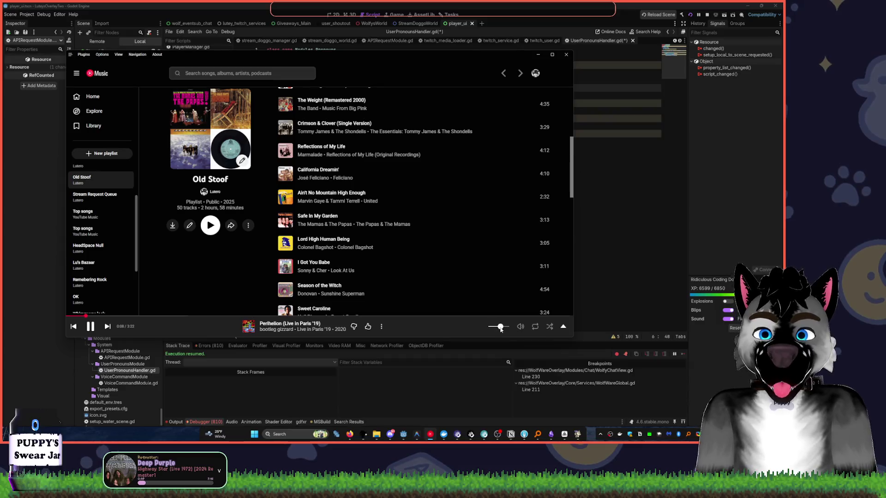
click(452, 326)
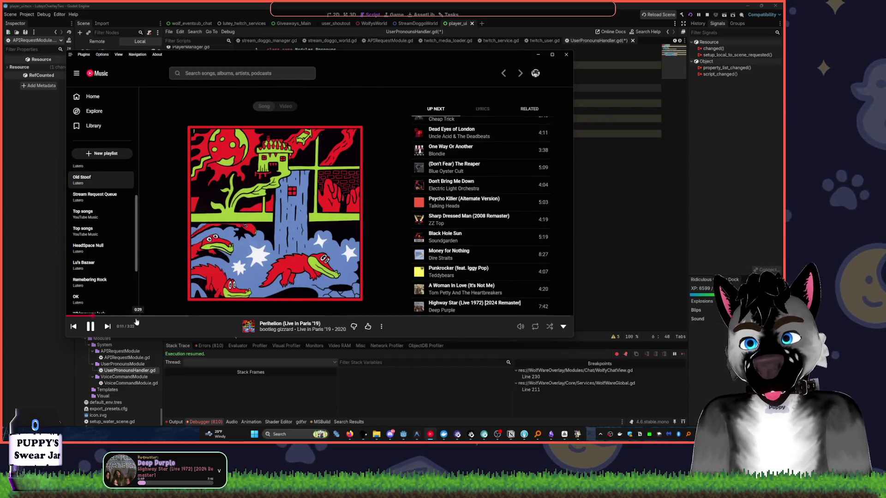
click(107, 327)
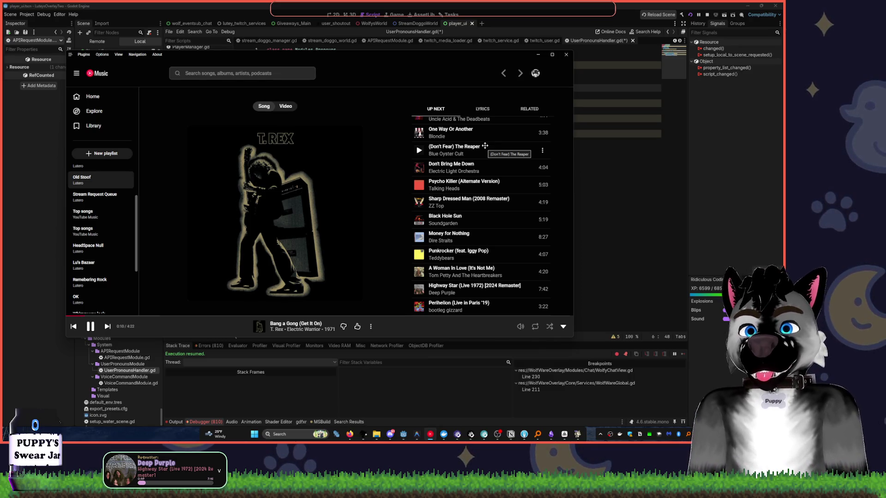
key(alt+Tab)
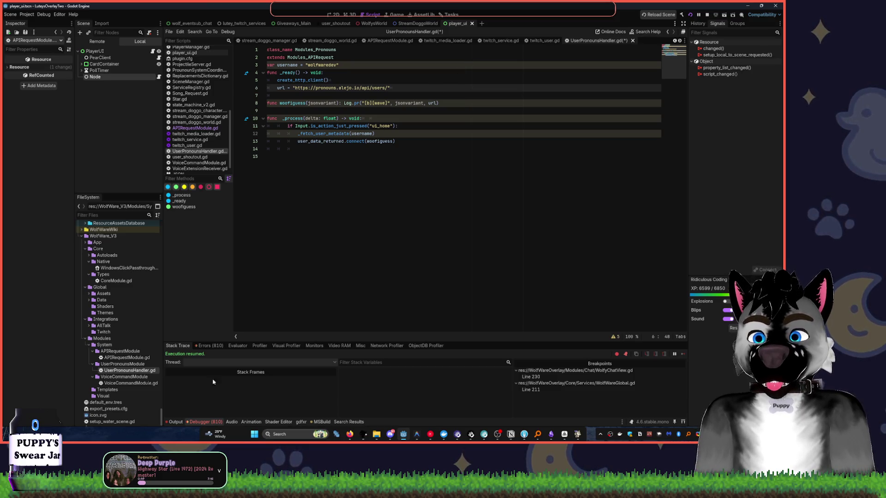
Show the Output log below the UserPronounsHandler.gd script
click(176, 421)
click(340, 272)
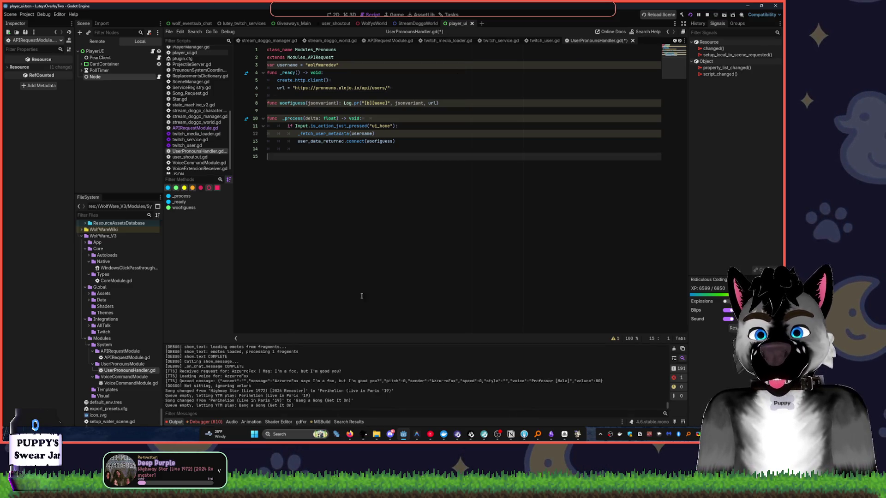
scroll(391, 368, up, 2)
scroll(391, 368, up, 3)
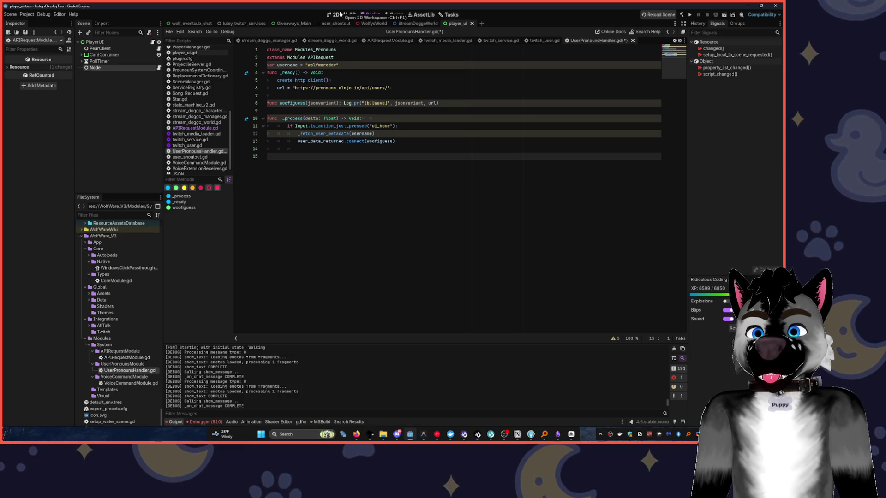
Switch to the 2D view of the player_ui scene and bring up the actions for its Node
click(336, 15)
click(131, 67)
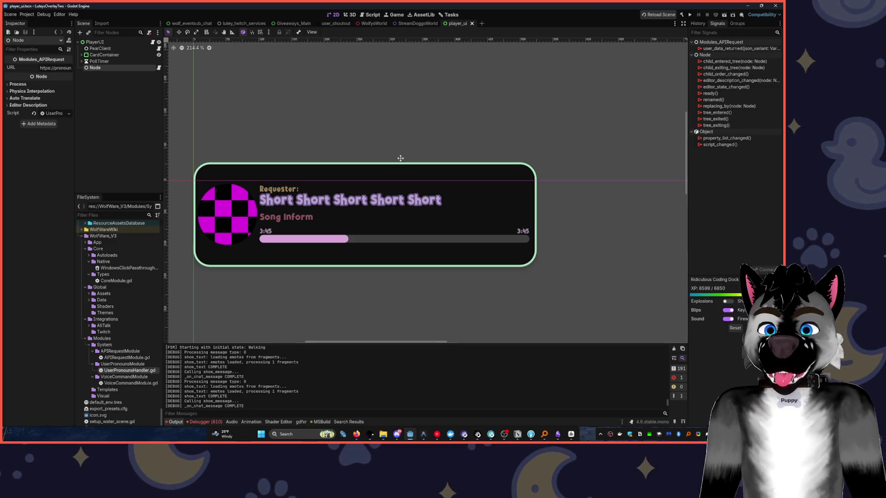
scroll(249, 139, down, 6)
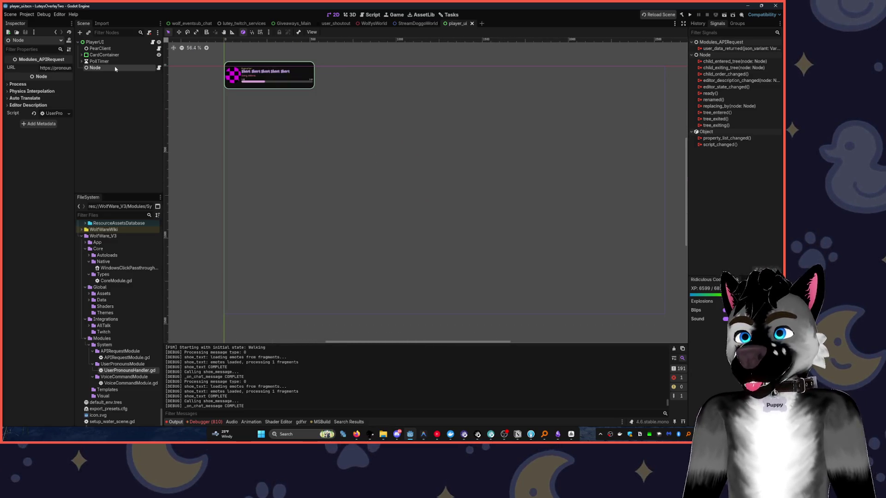
click(120, 94)
click(134, 67)
right_click(135, 67)
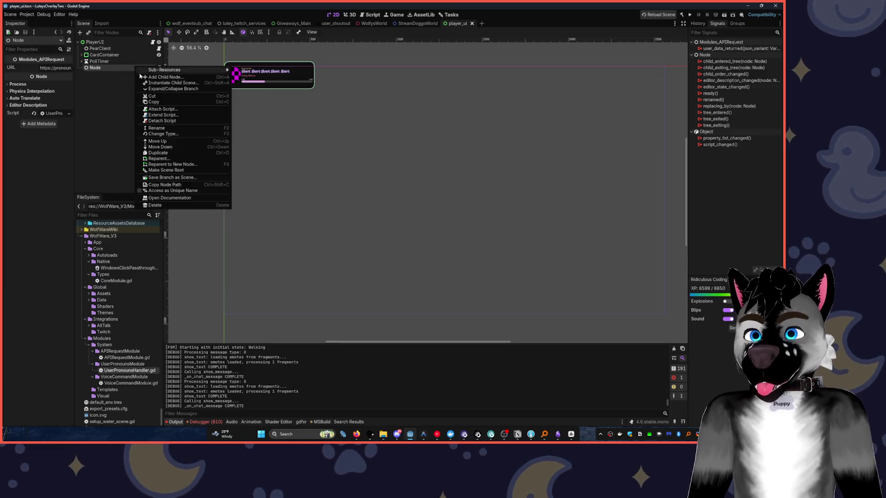
Save the Node branch as a new scene named Module_Pronouns_UI.tscn in the PearAPIController folder
click(172, 177)
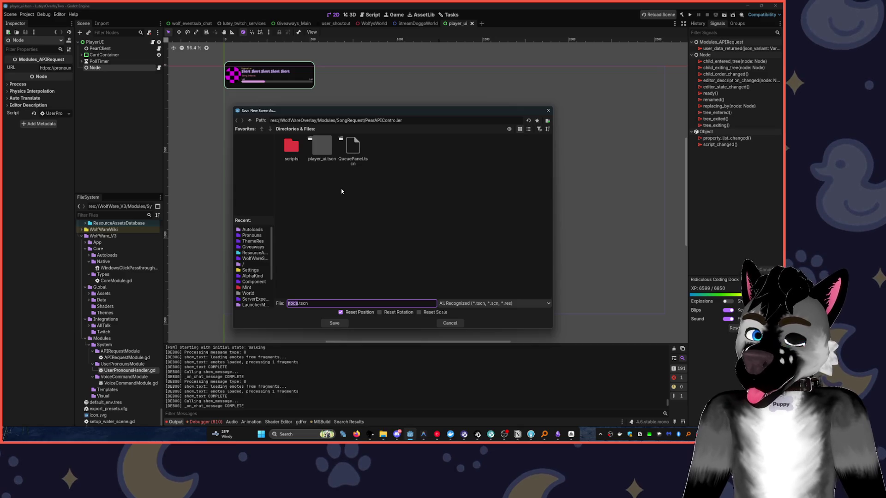
text(Pron)
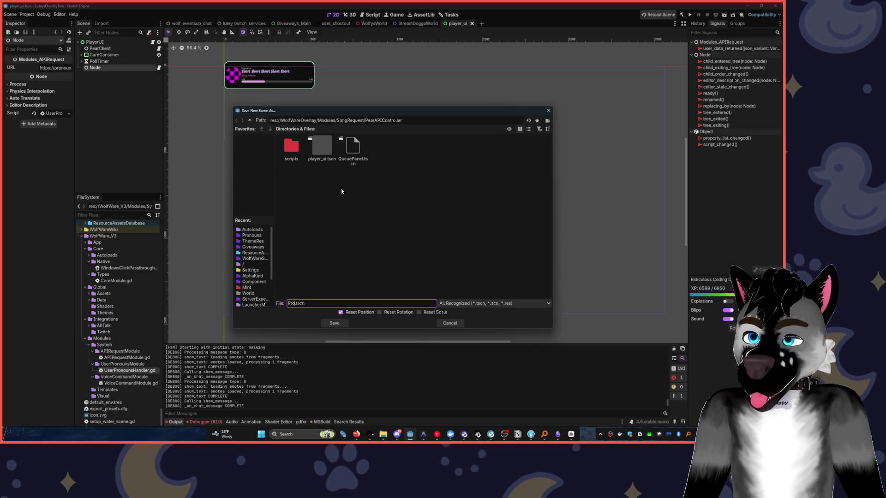
text(ouns)
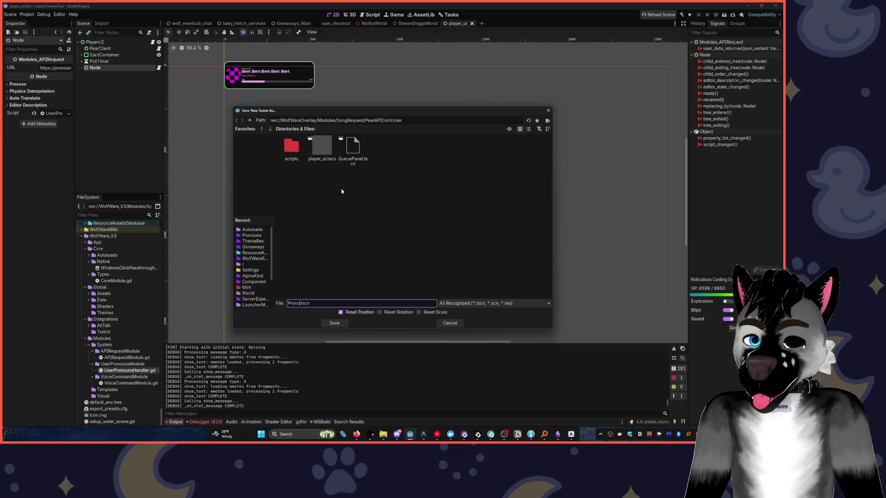
key(ctrl+BackSpace)
text(Pronouns)
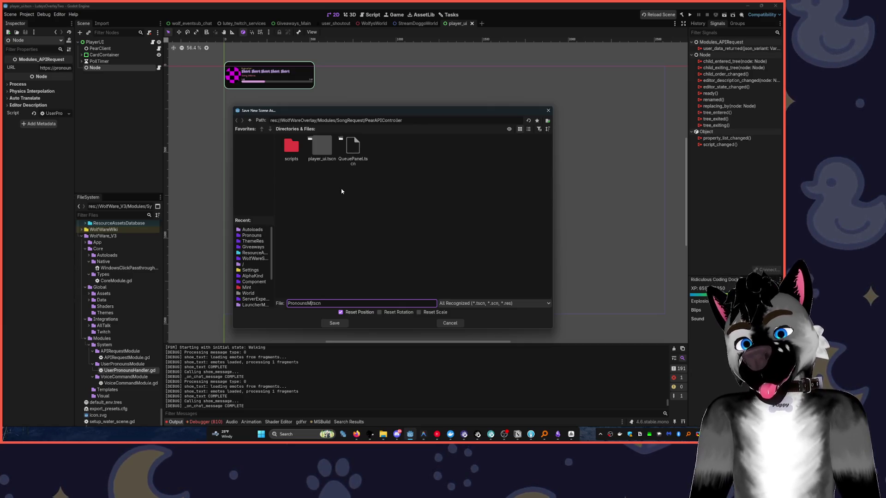
key(Home)
text(Module_)
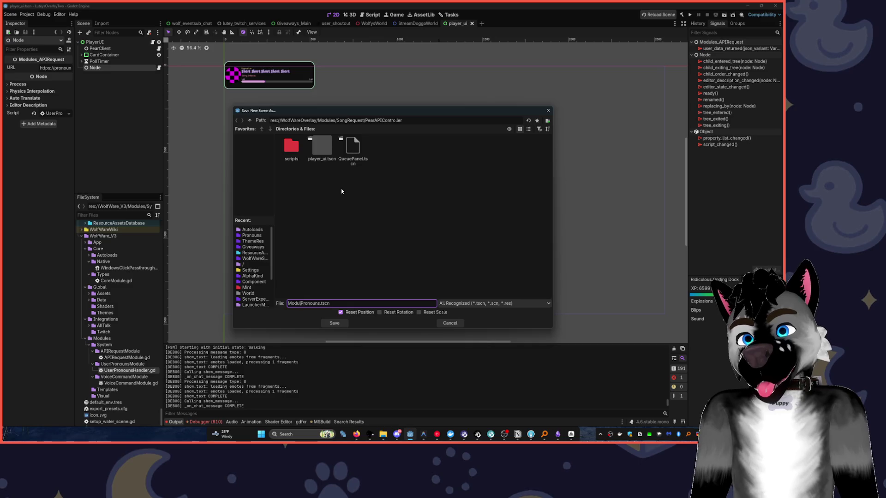
key(Left)
key(Left)
key(Left)
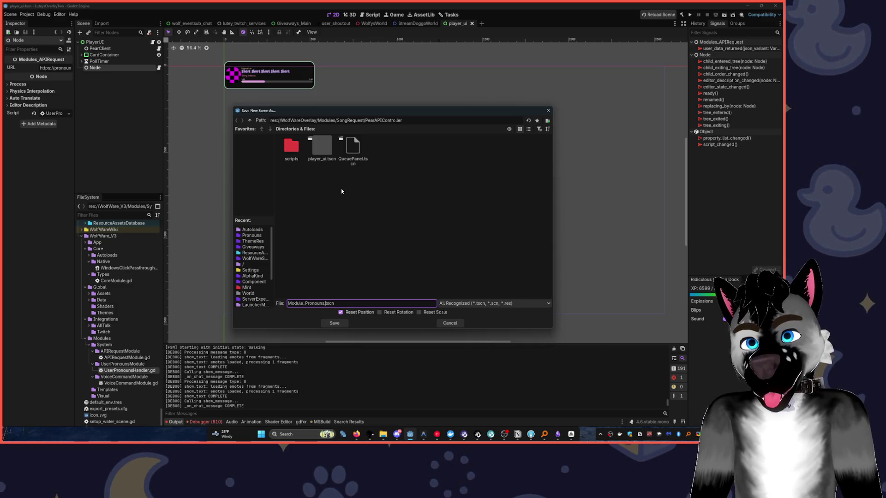
key(Return)
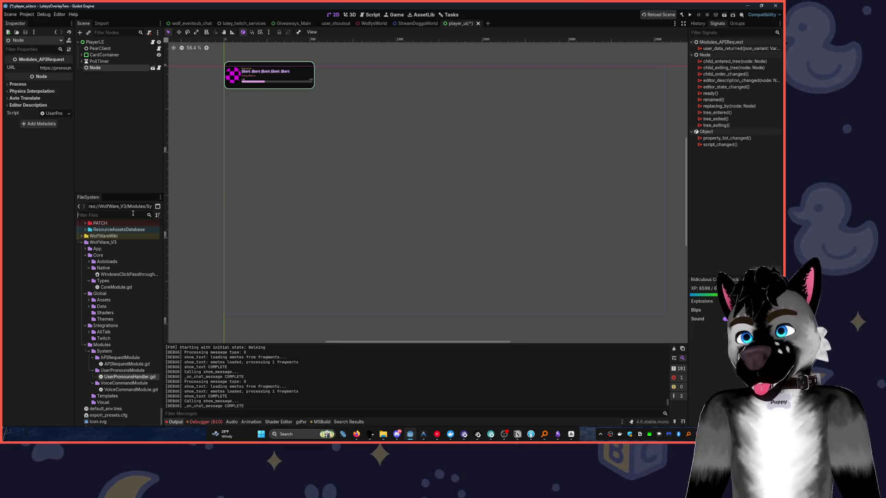
Open Module_Pronouns_UI.tscn from the FileSystem and add a Panel under its root Node
text(module_)
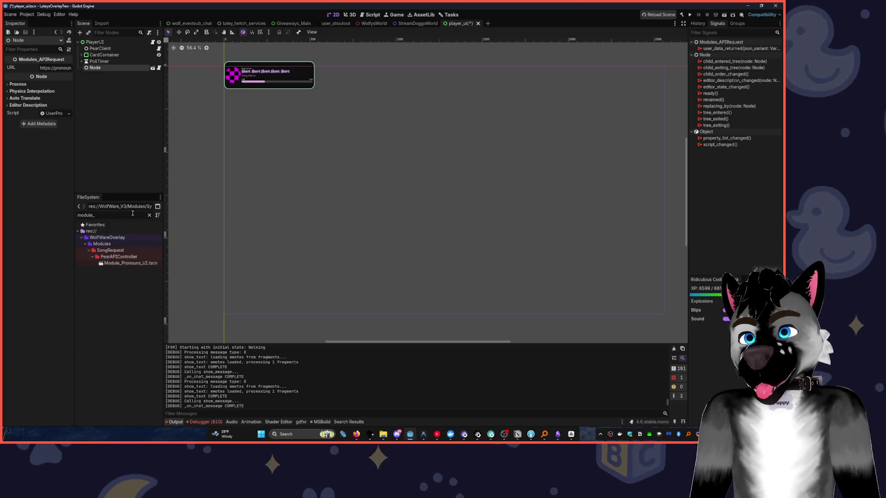
double_click(143, 264)
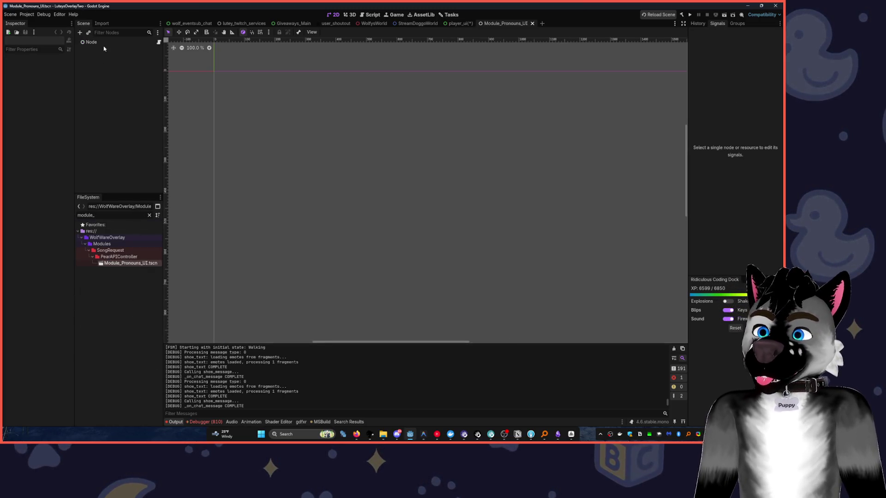
click(132, 42)
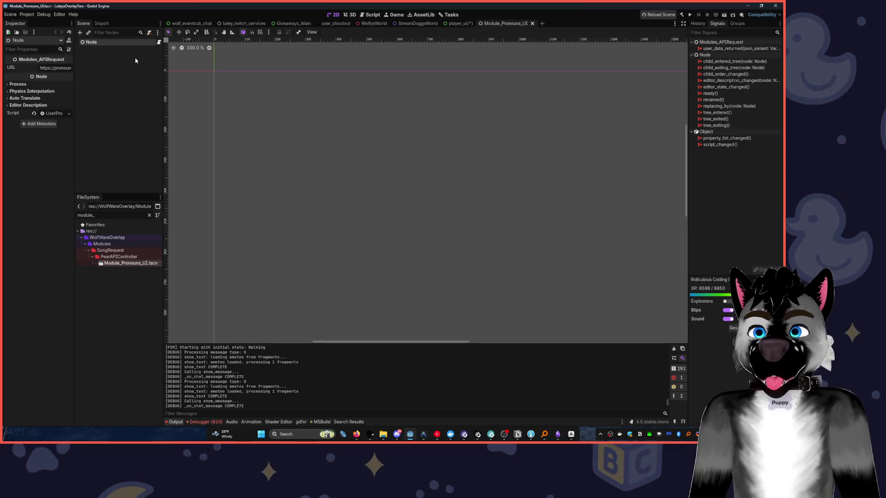
key(ctrl+a)
text(pan)
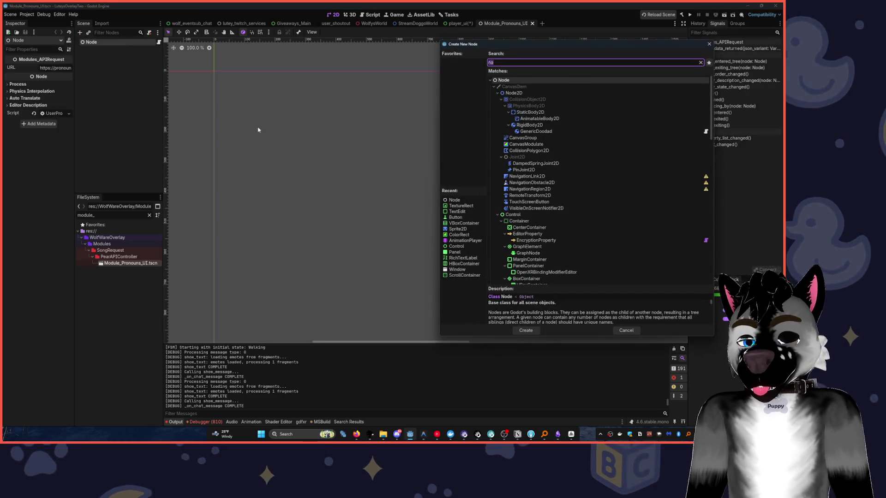
text(el)
key(Return)
Nest a VBoxContainer in the Panel and an HBoxContainer inside the VBoxContainer
key(ctrl+a)
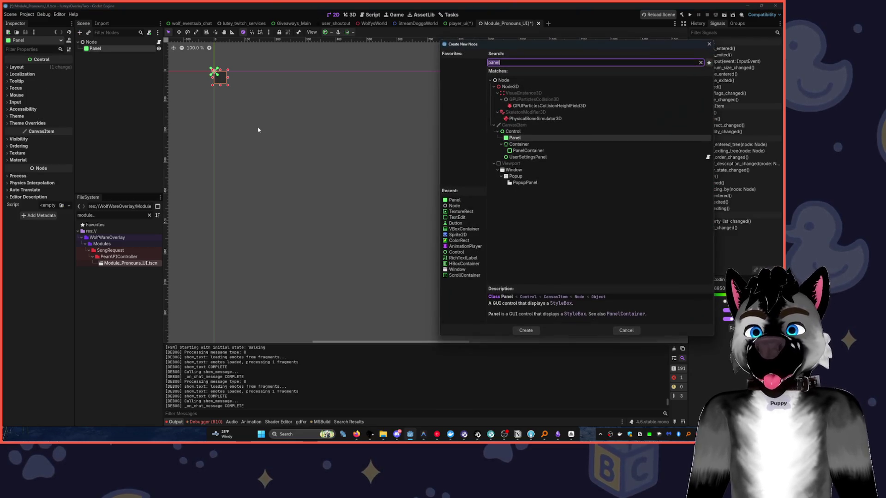
text(vbox)
key(Return)
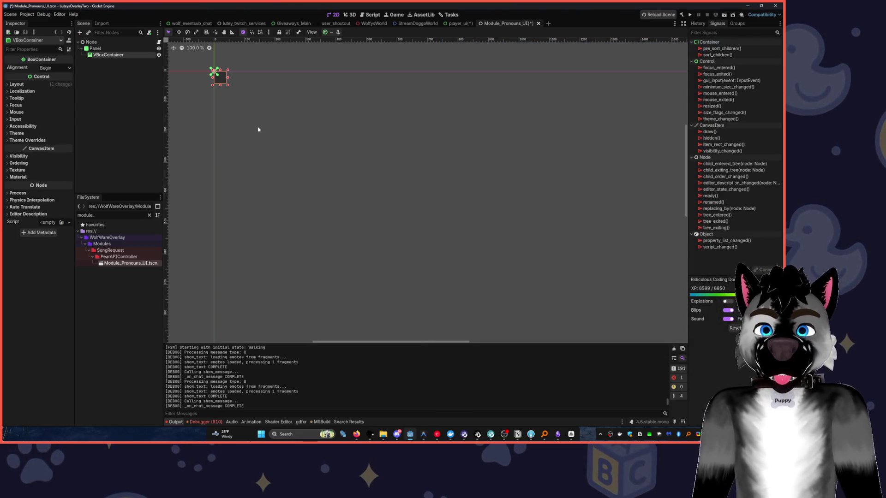
key(ctrl+a)
text(vb)
key(ctrl+a)
text(hb)
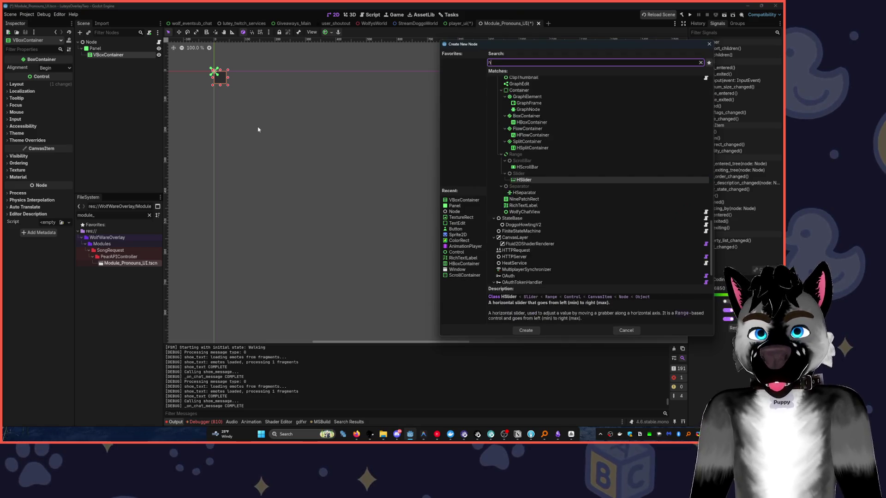
key(Return)
drag(112, 62, 102, 48)
key(ctrl+z)
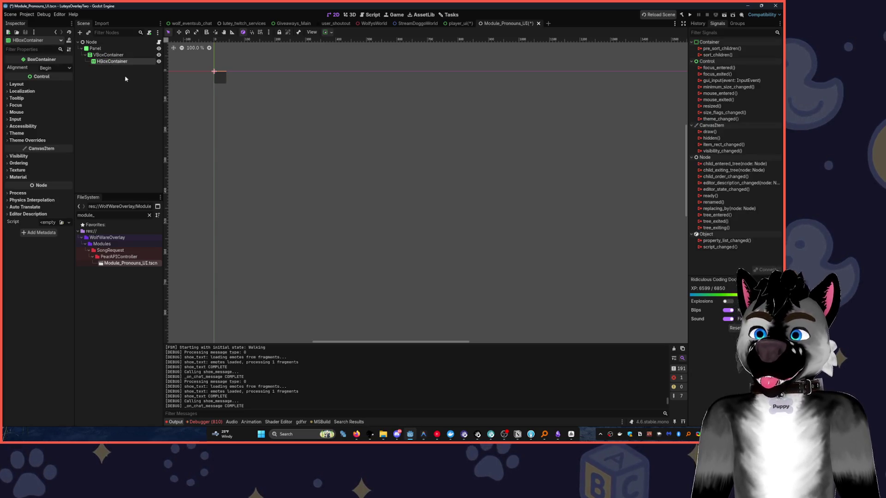
Enlarge the Panel and set the VBoxContainer's anchors to Full Rect so it fills the Panel
click(108, 55)
scroll(210, 82, up, 5)
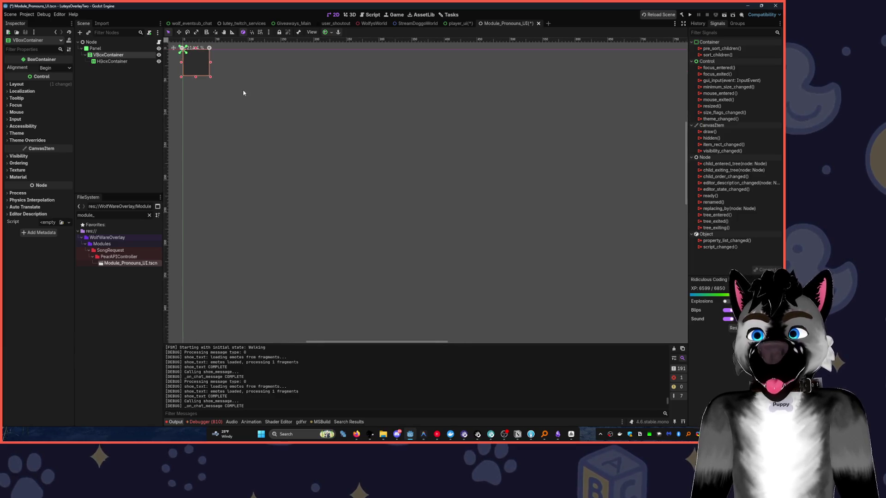
click(138, 48)
mouse_move(332, 127)
mouse_down()
mouse_move(539, 287)
mouse_move(523, 303)
mouse_up()
scroll(386, 113, up, 1)
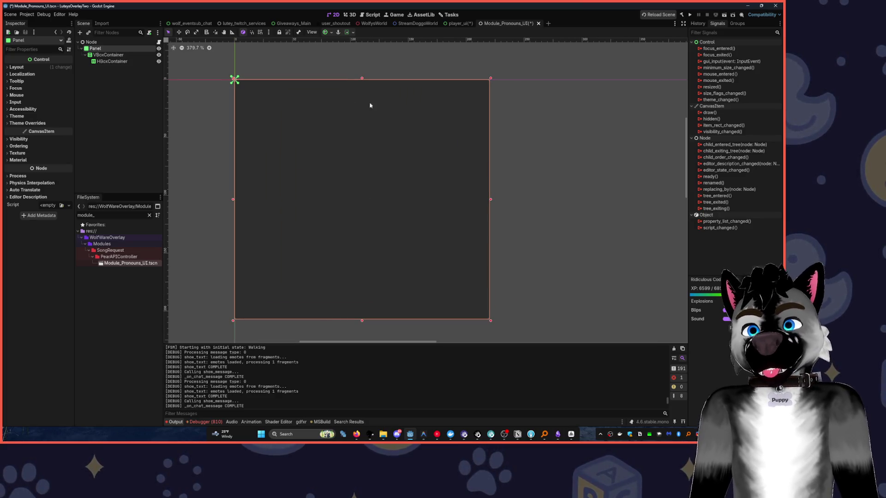
click(108, 55)
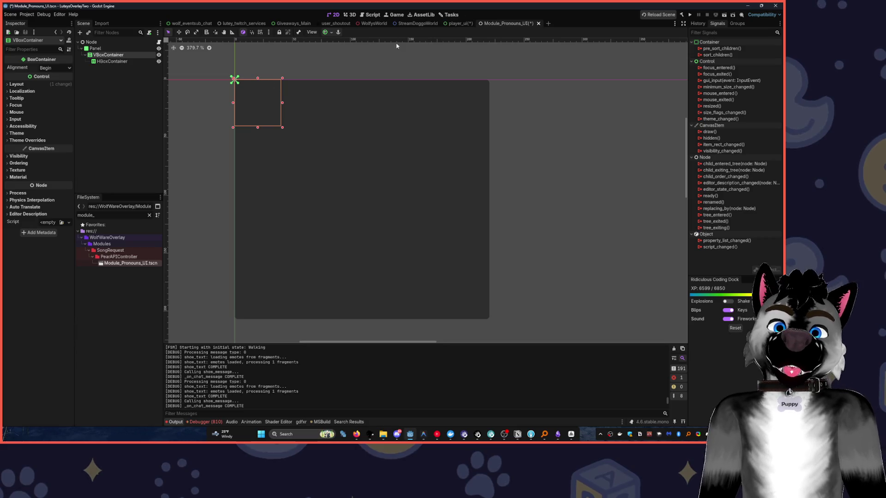
click(328, 32)
click(363, 85)
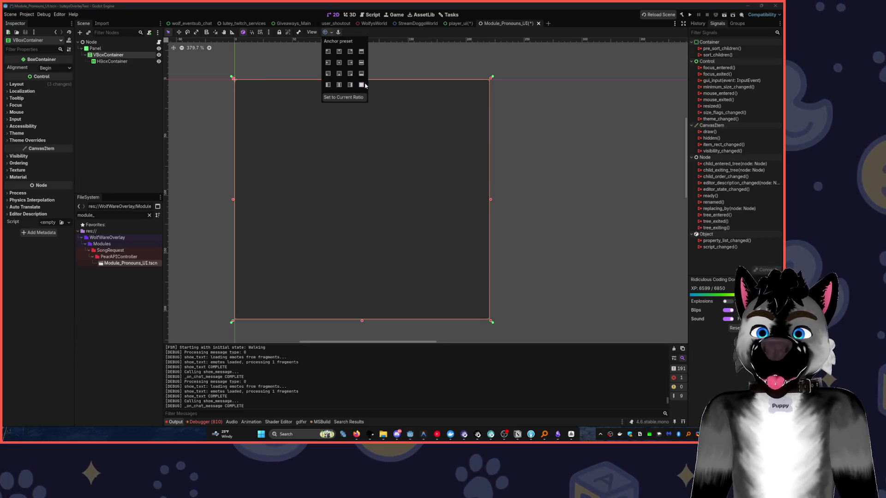
click(133, 61)
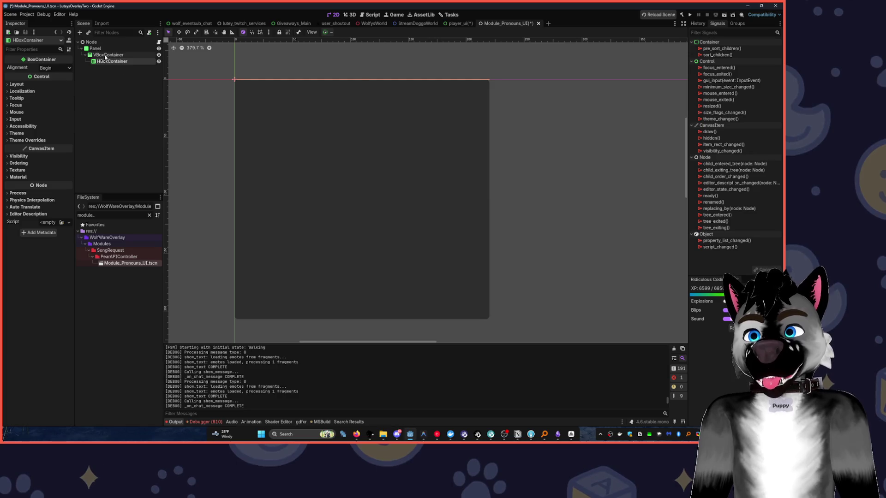
Add a RichTextLabel to the VBoxContainer reading 'Kits and Kats with cookies and milk' with Fit Content on
click(111, 55)
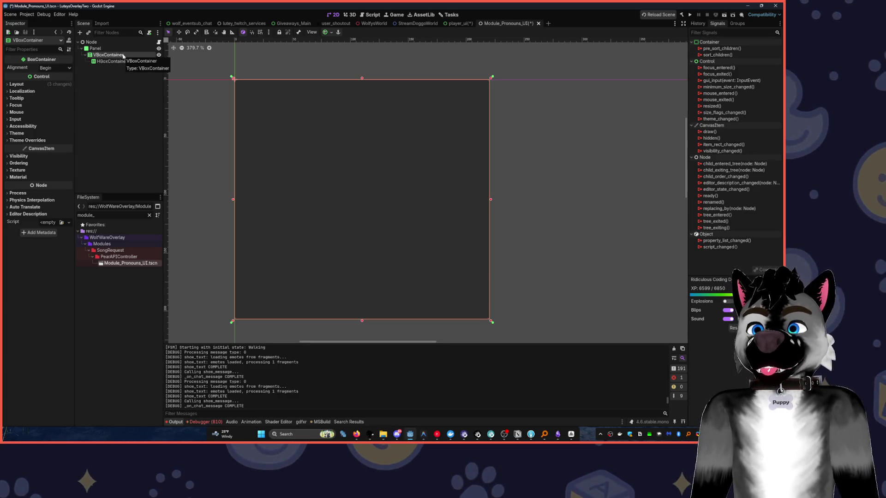
key(ctrl+a)
text(rich)
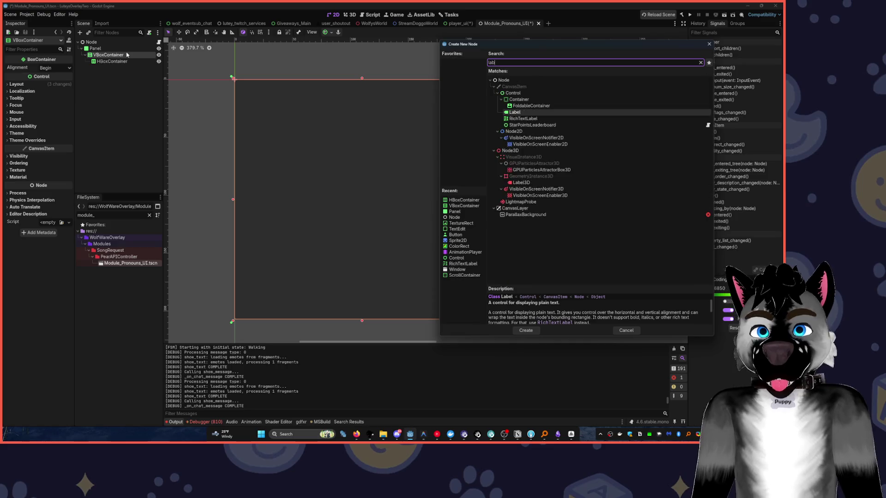
key(Return)
click(52, 88)
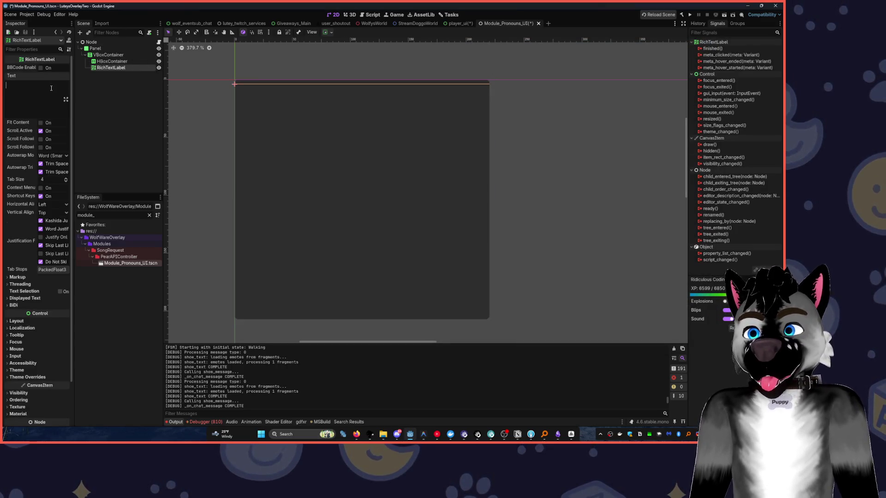
text(FiKits and Kats)
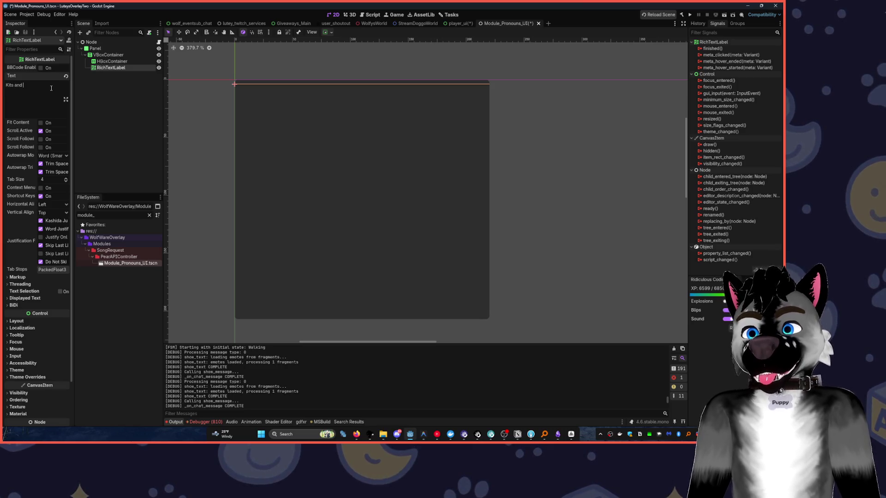
text( wi)
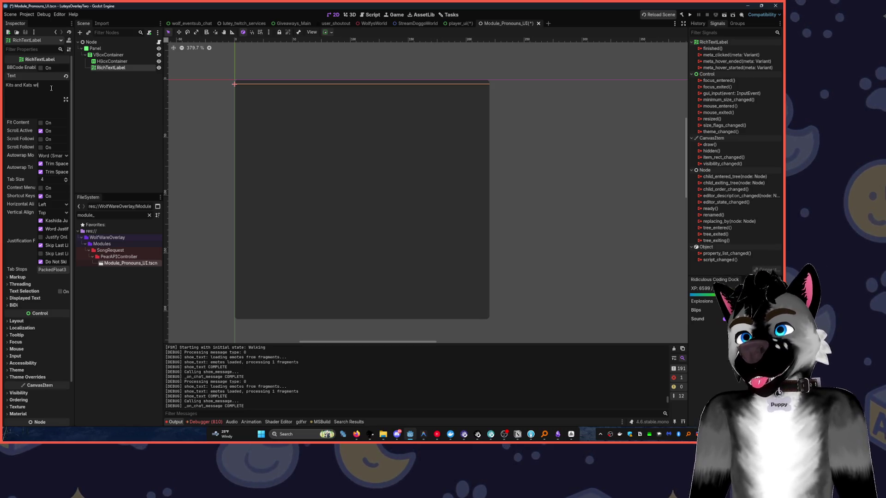
text(th cookies)
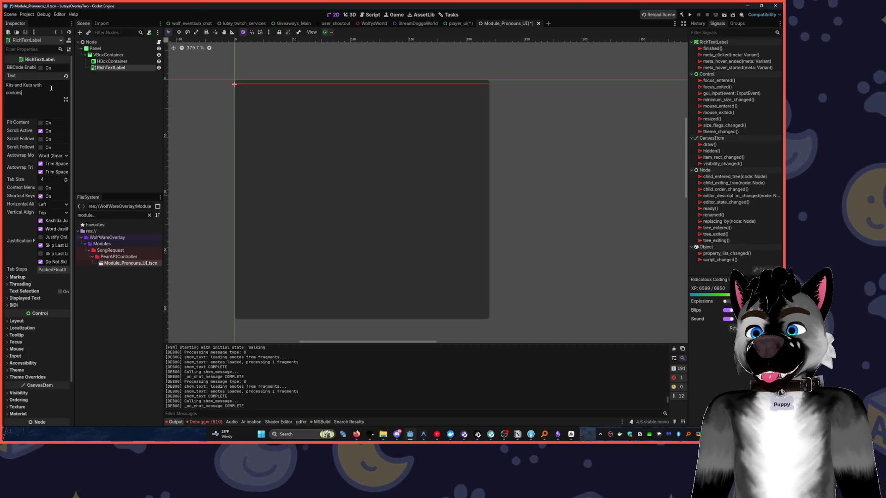
text( and milk)
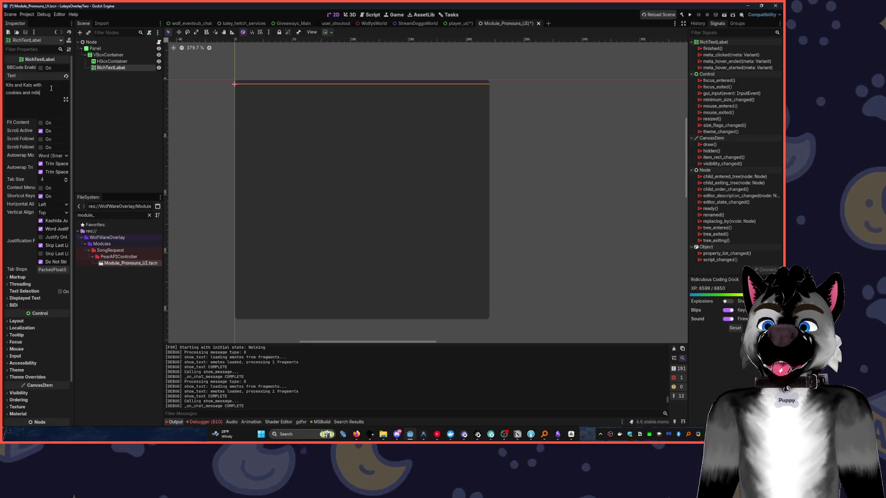
click(41, 123)
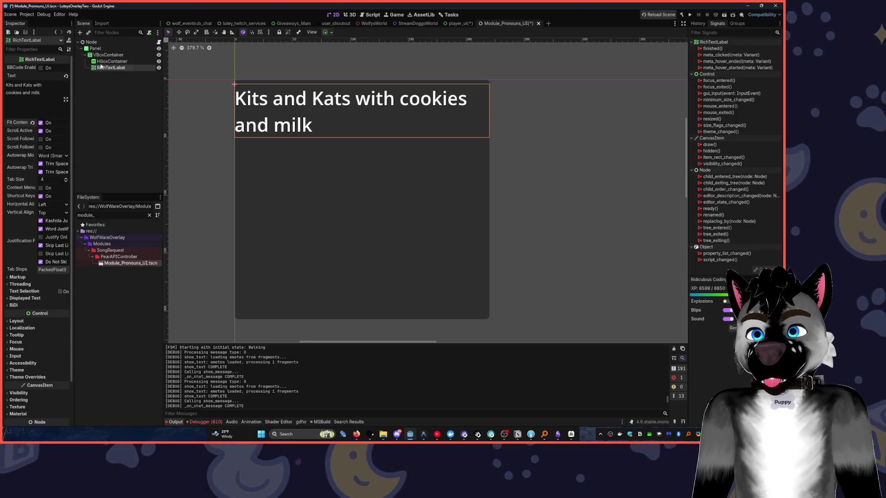
Resize the Panel narrower and then wider so the label text rewraps
click(332, 105)
drag(495, 199, 428, 199)
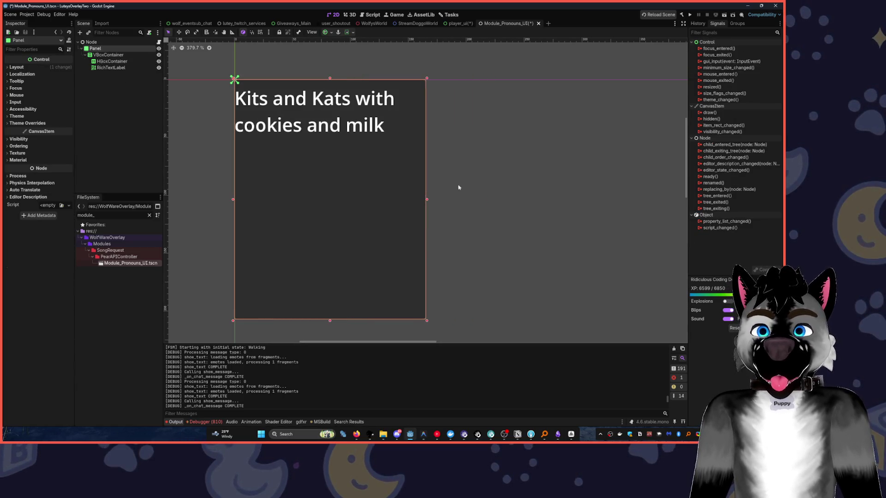
scroll(508, 194, down, 5)
scroll(342, 109, down, 3)
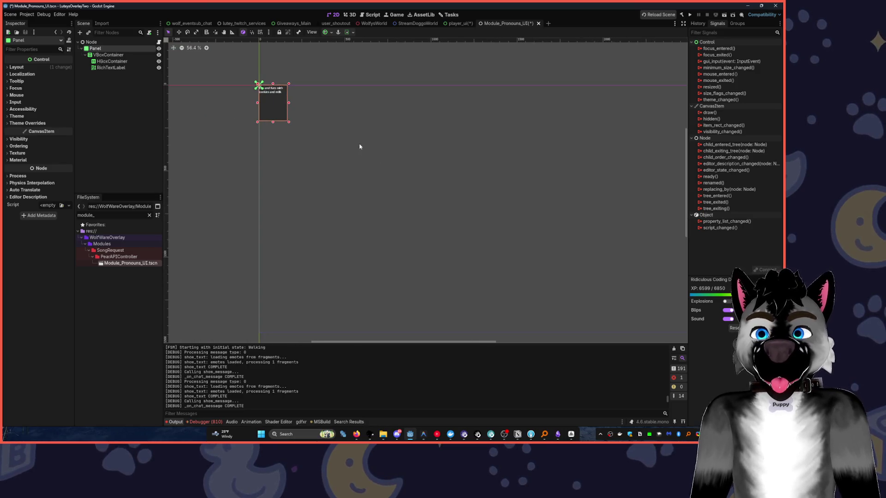
scroll(258, 119, up, 2)
drag(233, 72, 279, 71)
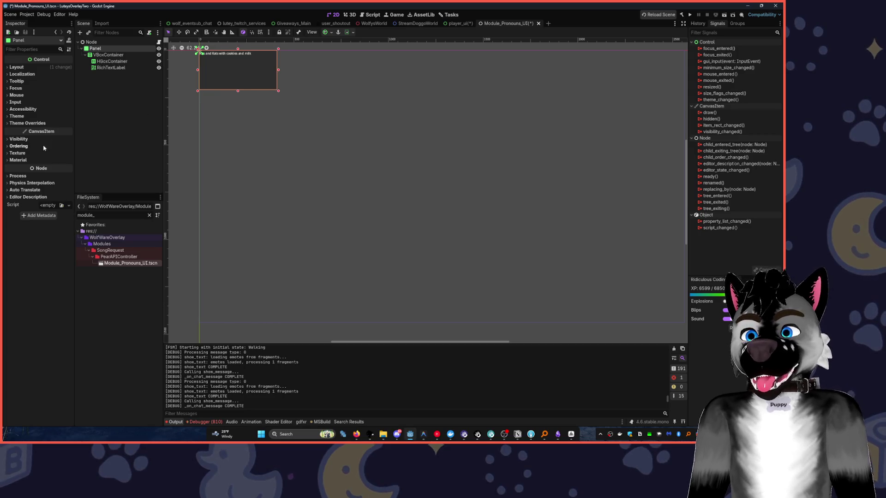
Give the RichTextLabel a larger normal font size override and pan it to the middle of the view
click(110, 67)
scroll(38, 306, down, 5)
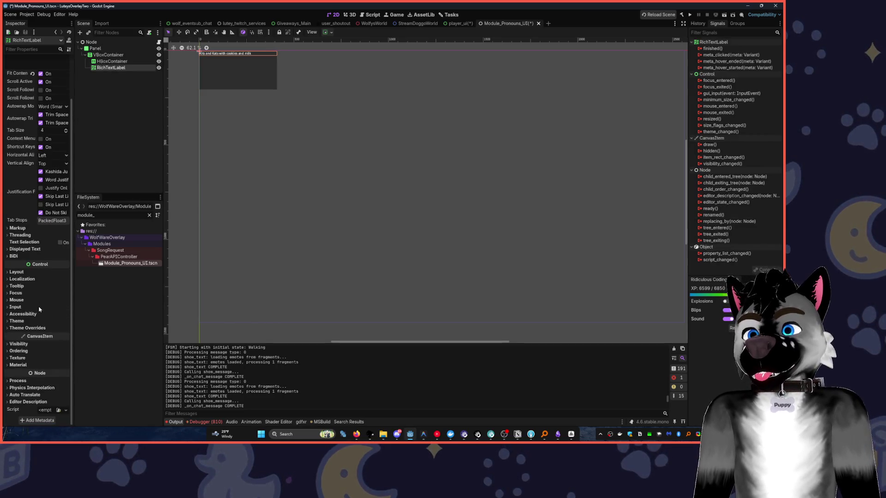
click(32, 328)
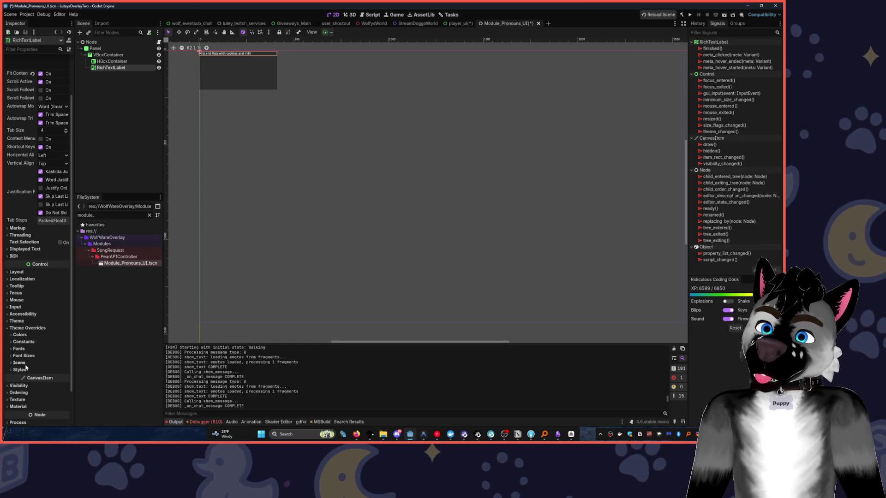
click(25, 363)
click(25, 356)
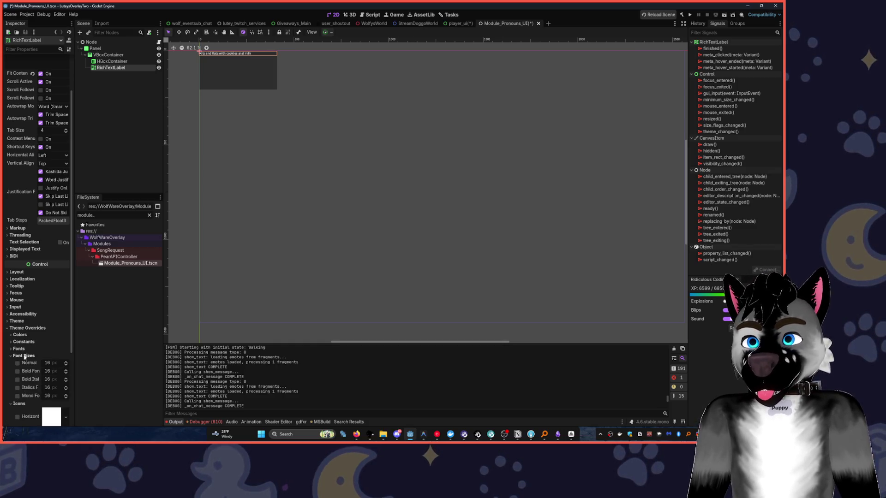
click(25, 357)
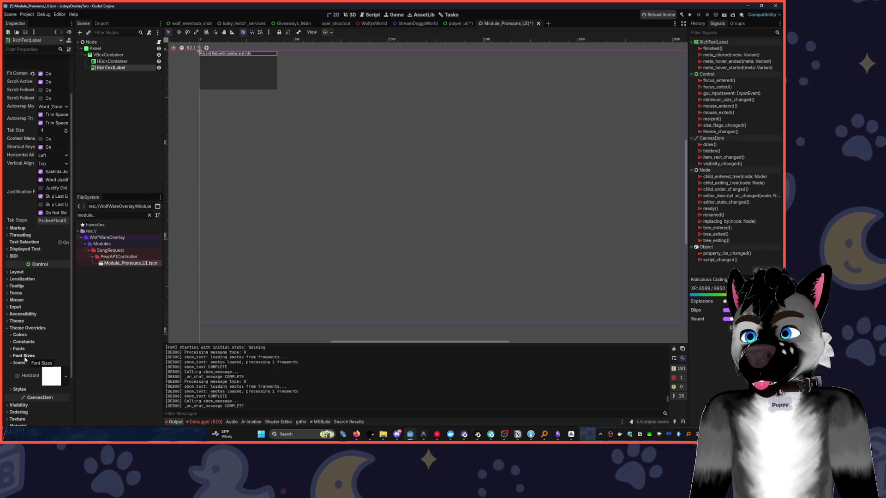
click(24, 357)
drag(54, 364, 404, 207)
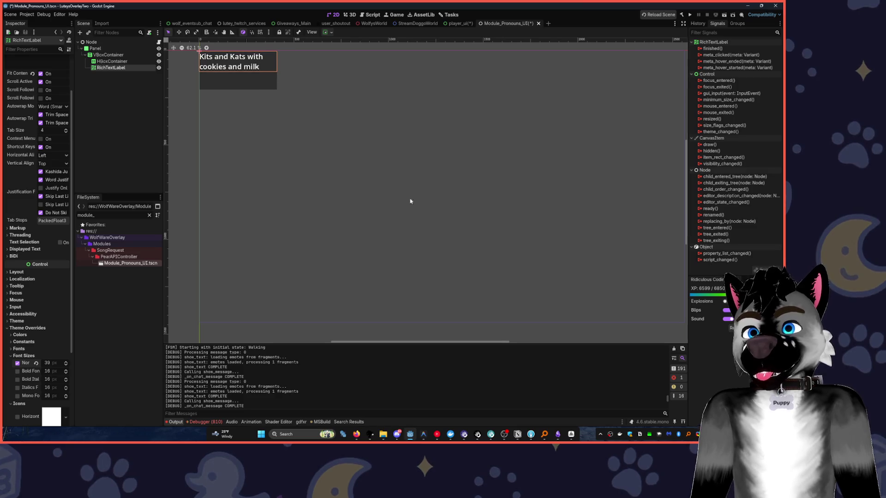
drag(231, 57, 257, 195)
scroll(67, 77, up, 2)
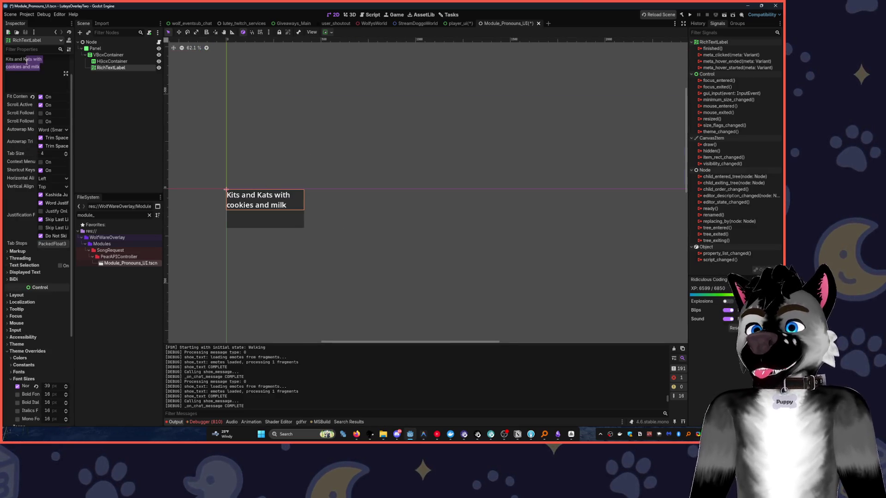
Enable BBCode on the label, prefix its text with [wave][b], and raise its bold font size to 44
click(41, 68)
click(41, 93)
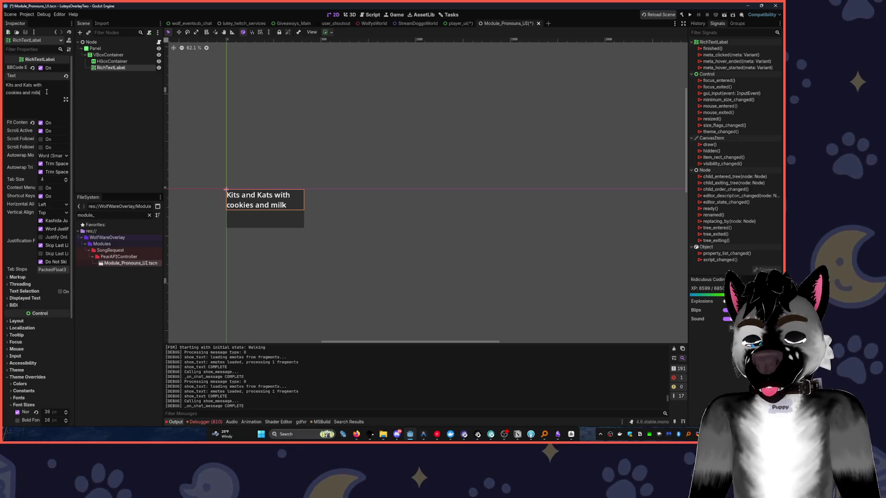
text([wave)
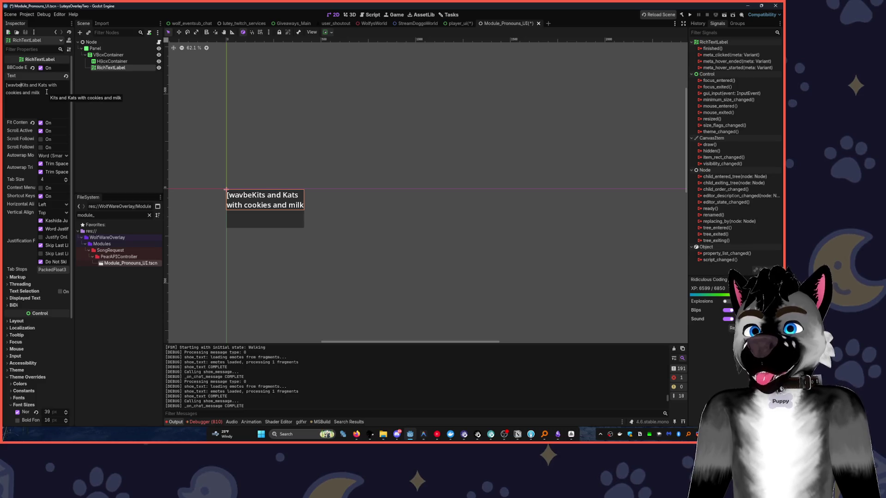
text(][)
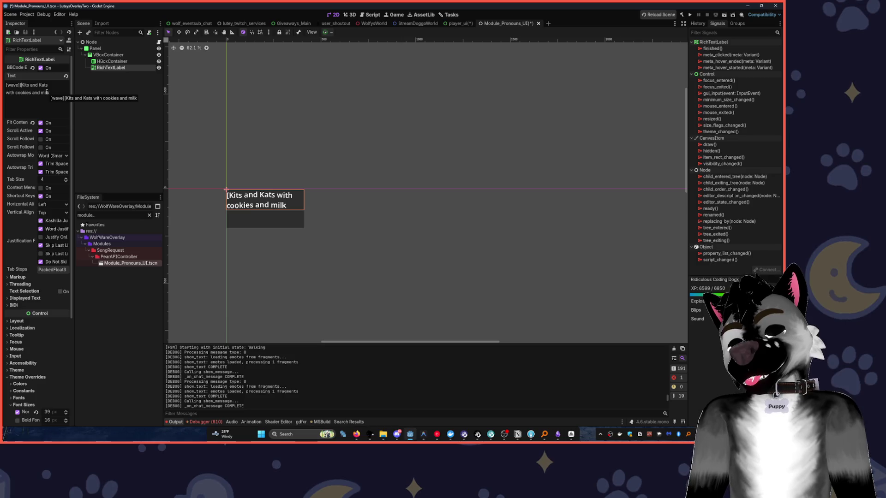
text(b)
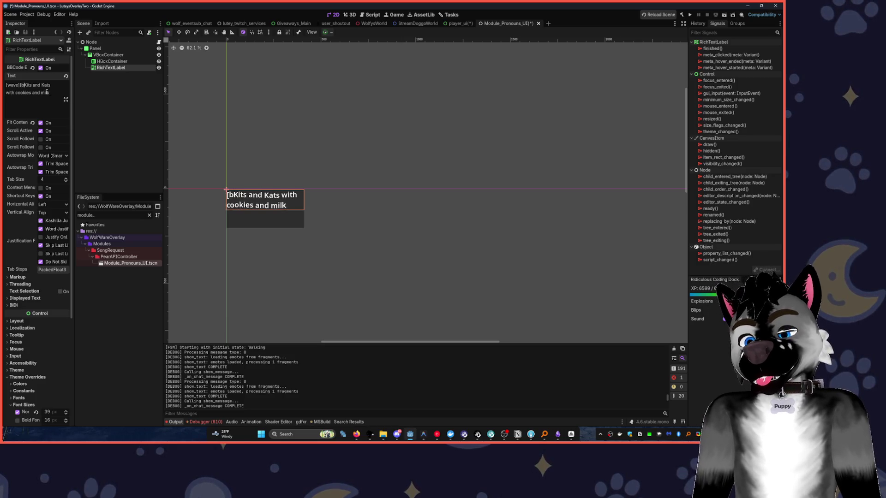
text(])
scroll(47, 295, down, 5)
drag(47, 269, 401, 193)
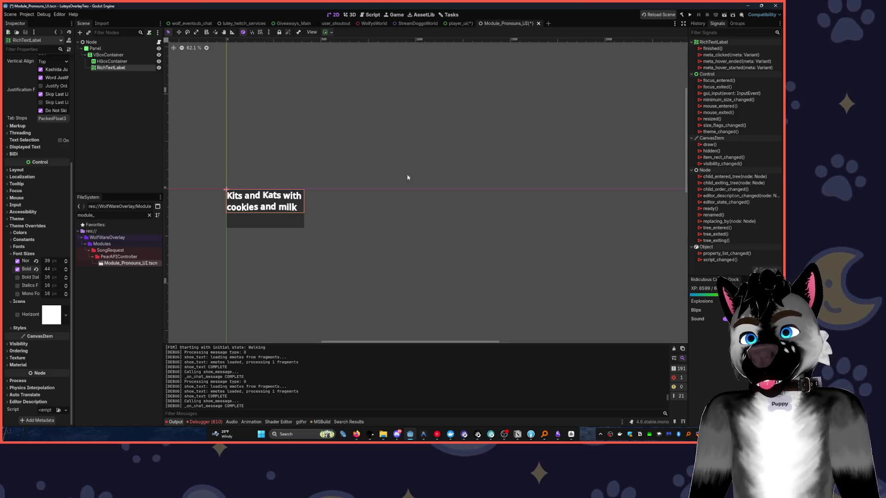
double_click(118, 69)
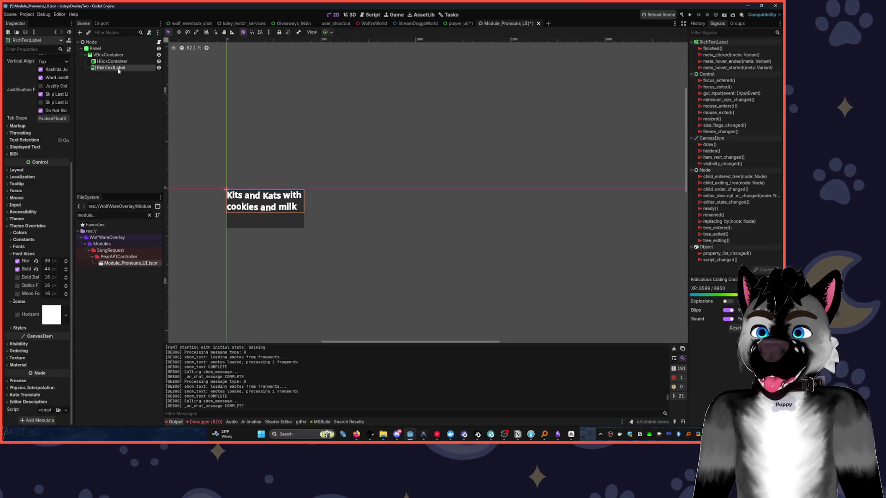
Rename the label to Name and duplicate it as GenderA
text(Name)
key(Return)
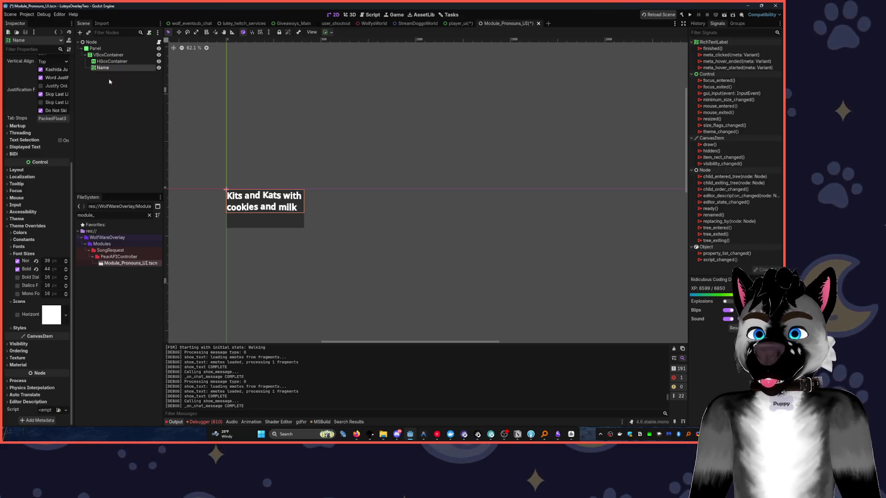
key(ctrl+d)
double_click(126, 75)
text(GenderA)
key(Return)
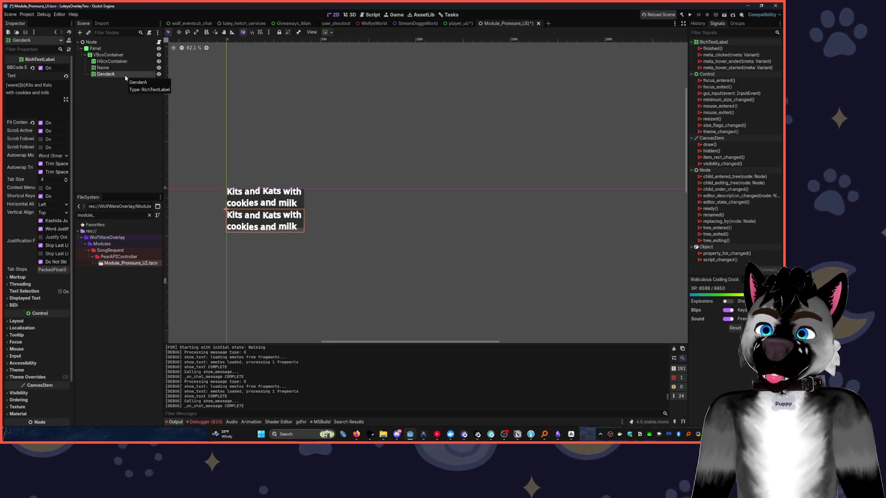
Duplicate GenderA as PronounA and shorten GenderA's name to Gender
key(ctrl+d)
key(F2)
text(PronounA)
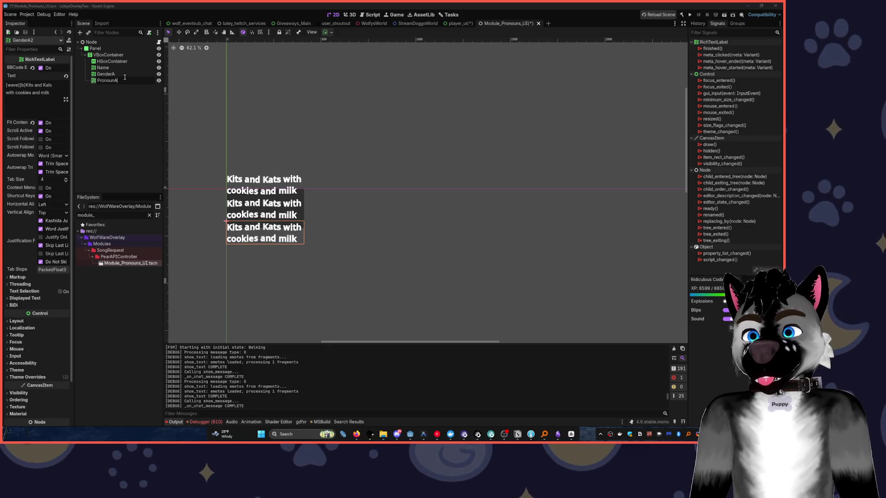
click(124, 75)
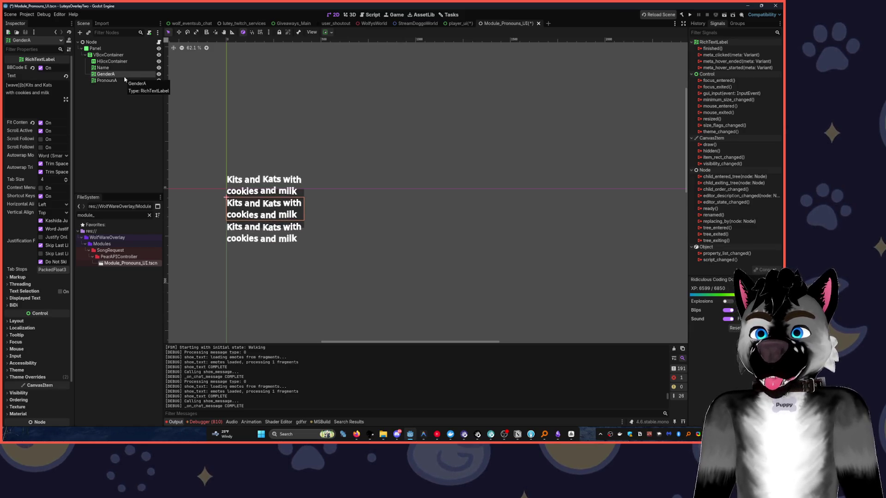
key(F2)
key(BackSpace)
double_click(125, 78)
key(Return)
Delete the extra PronounA2 duplicate label
key(ctrl+d)
key(F2)
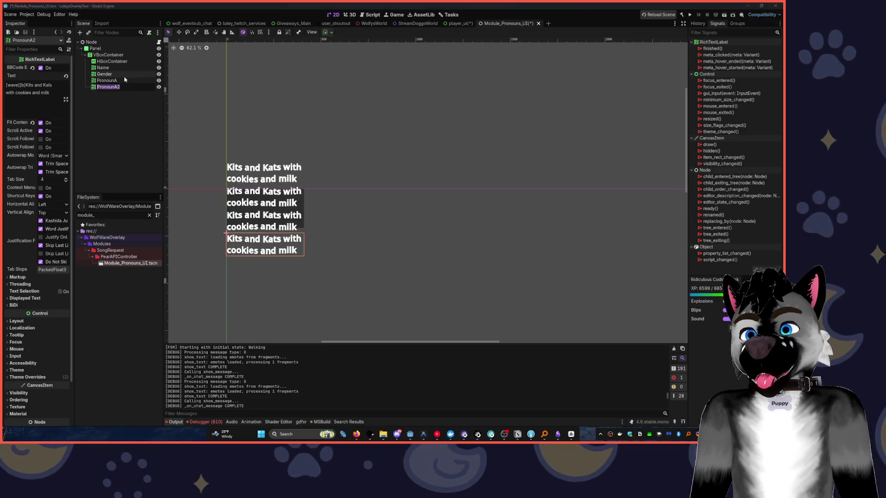
text(P)
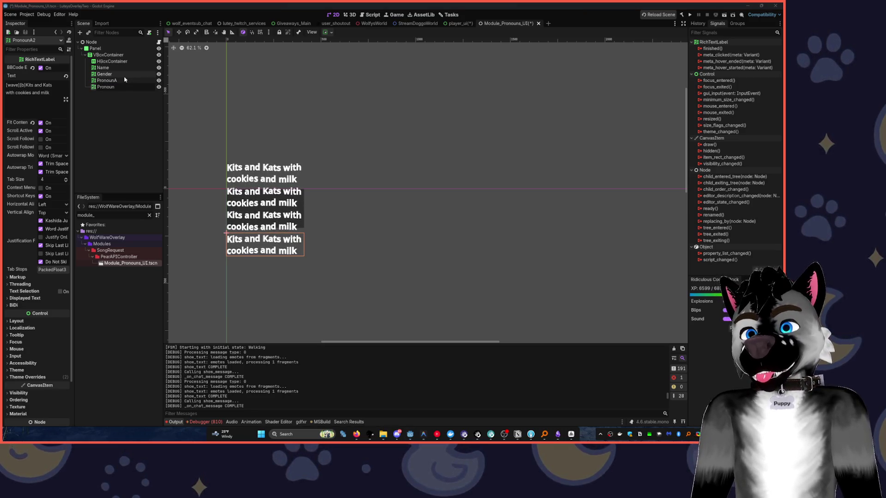
key(Escape)
key(Delete)
key(Return)
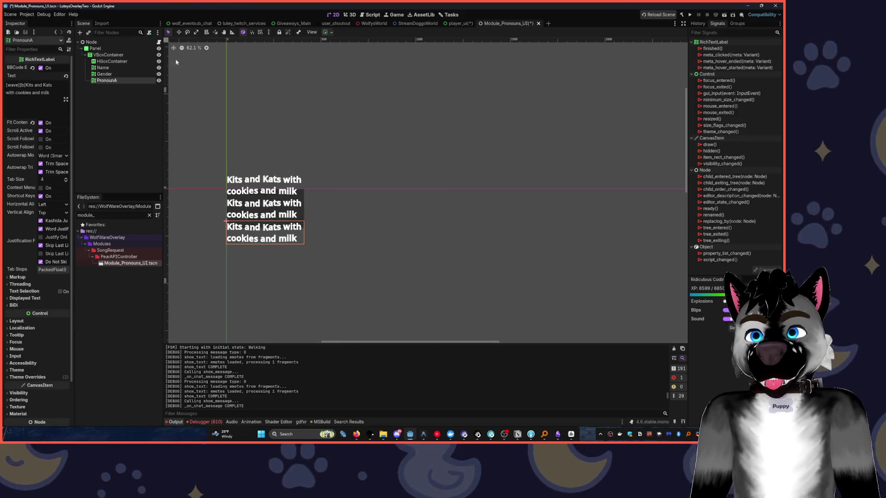
Nest PronounA under the Gender label and select Gender's text
click(82, 123)
drag(107, 80, 110, 81)
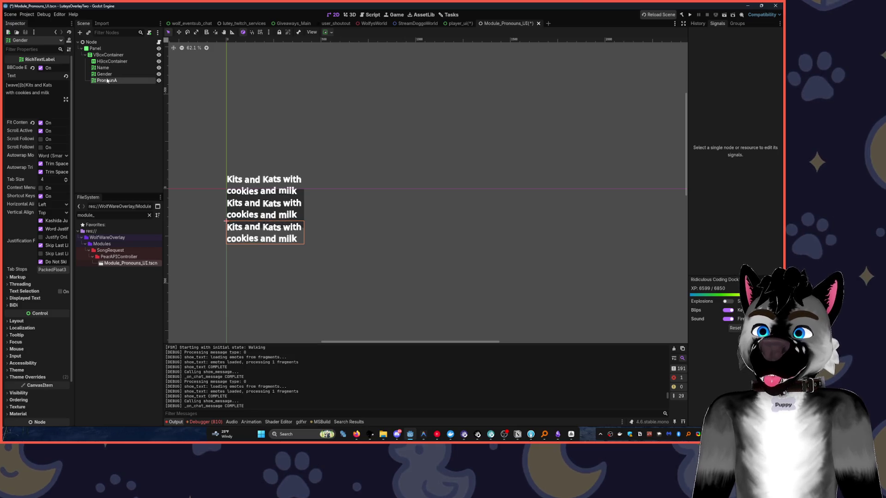
drag(105, 82, 104, 73)
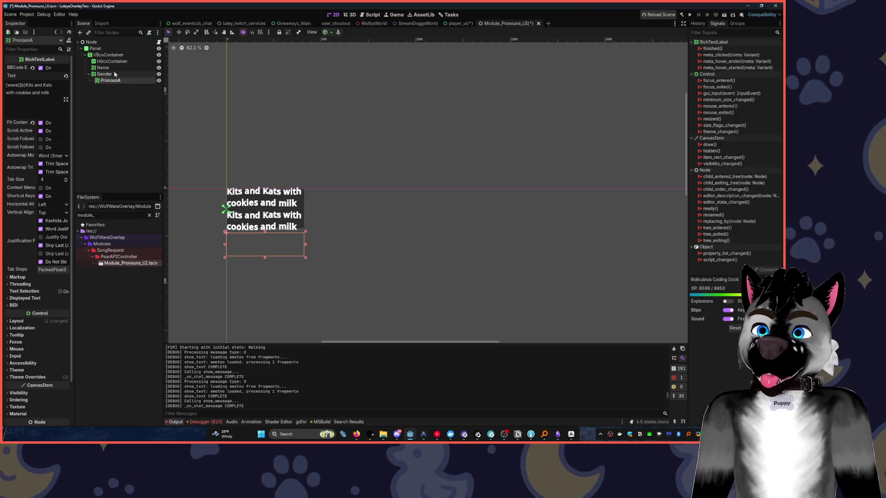
scroll(296, 154, up, 2)
drag(50, 93, 5, 82)
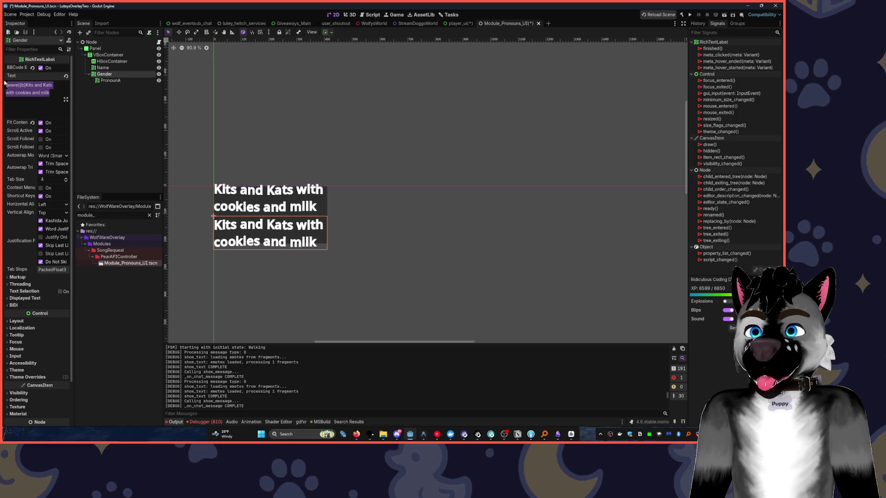
Set the Gender text to 'he | him' and append '(yes thats really my whole legal name)' to Name
text(he | him)
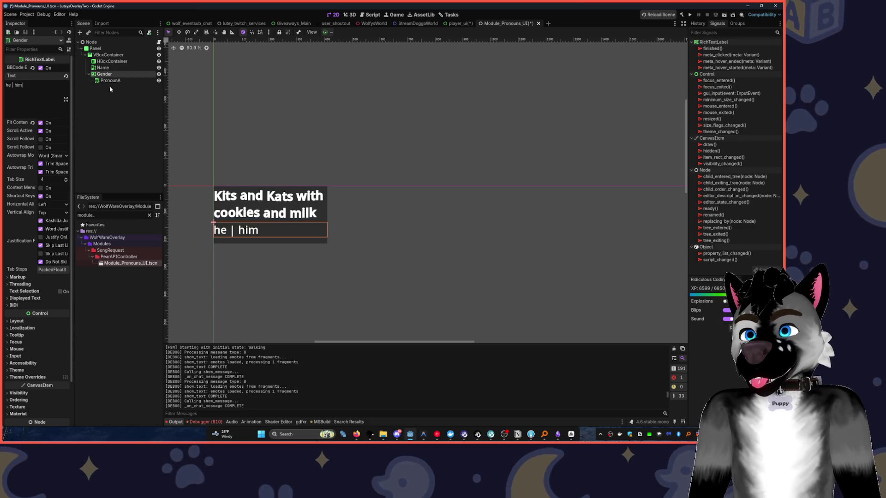
click(102, 68)
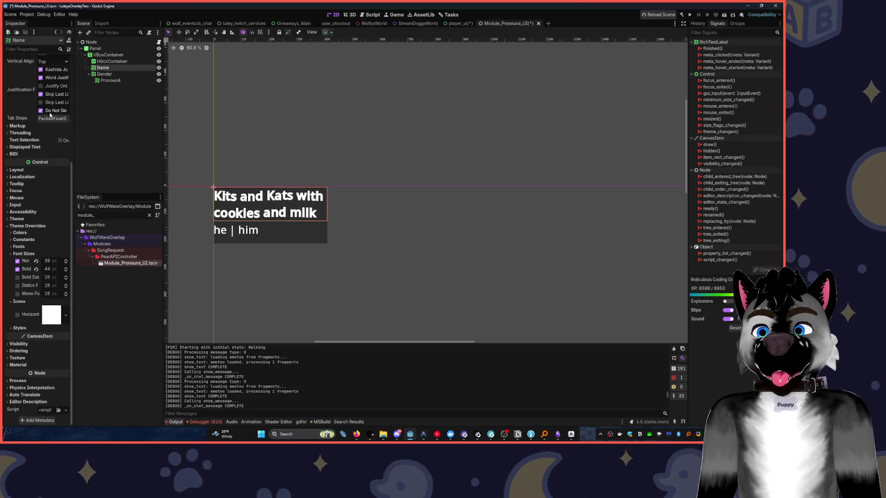
scroll(55, 113, up, 4)
click(56, 94)
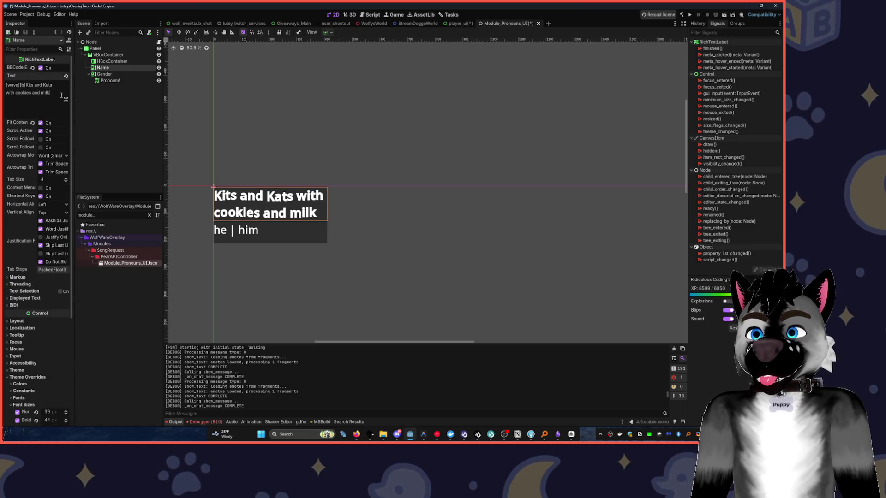
text((yes)
text( ta)
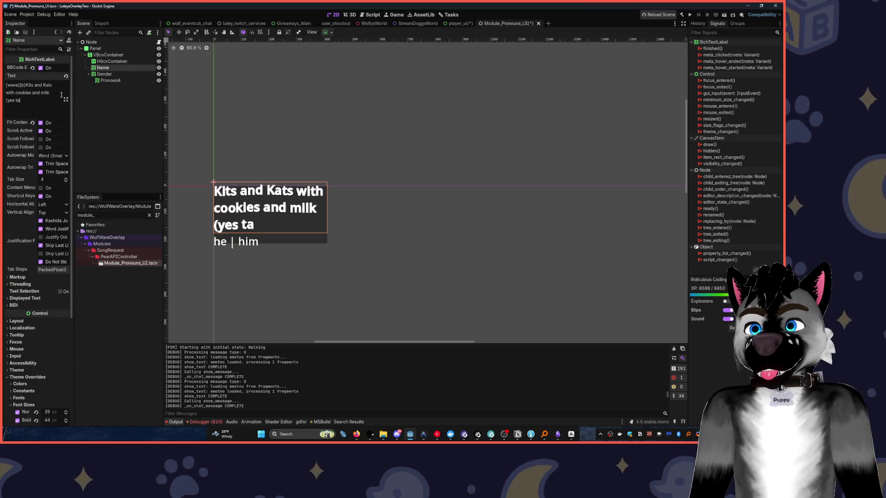
key(BackSpace)
text(hats really my whole legal)
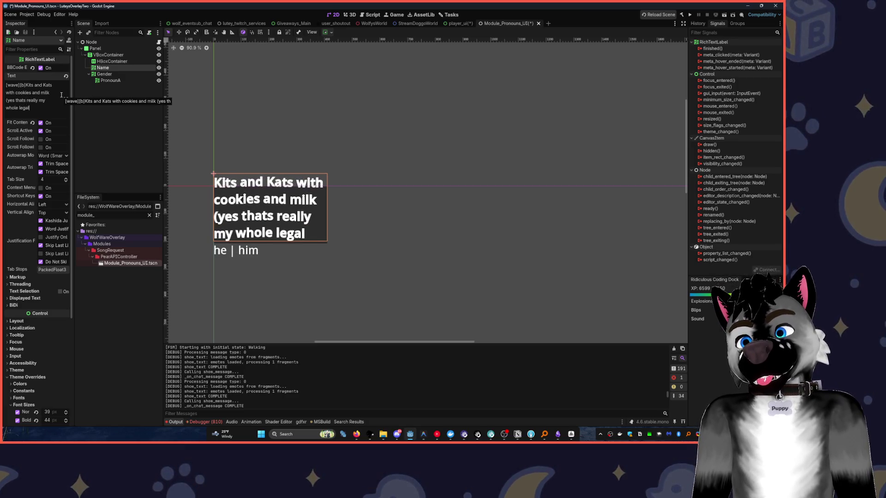
text( name))
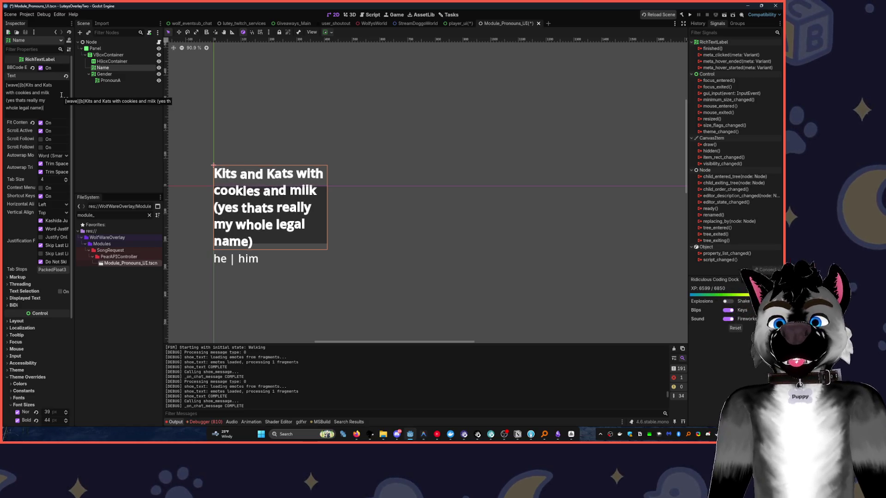
click(117, 42)
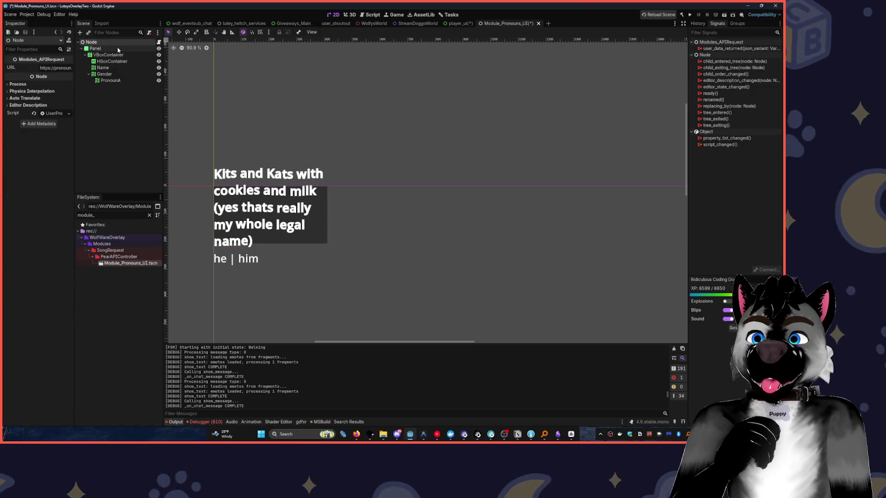
Resize the Panel wider and shorter so the name text wraps onto two lines
click(95, 48)
drag(270, 244, 266, 297)
drag(328, 239, 478, 240)
drag(345, 298, 335, 240)
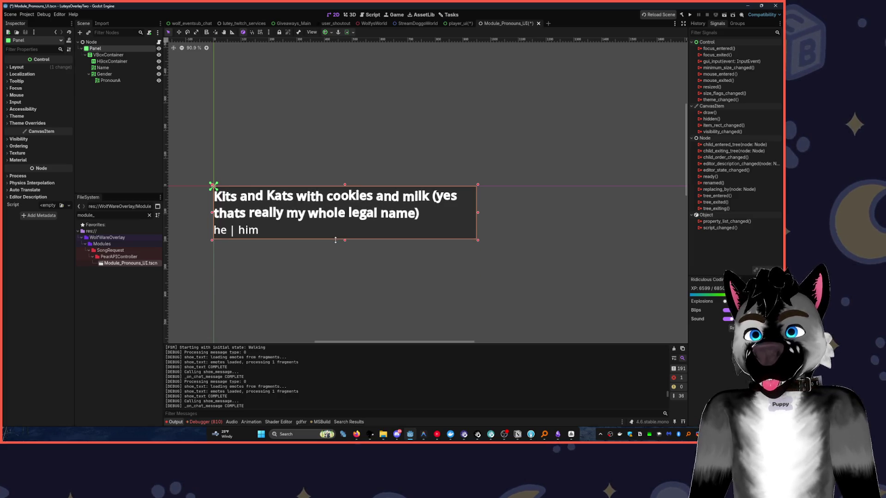
Move the Name label inside the HBoxContainer
click(113, 81)
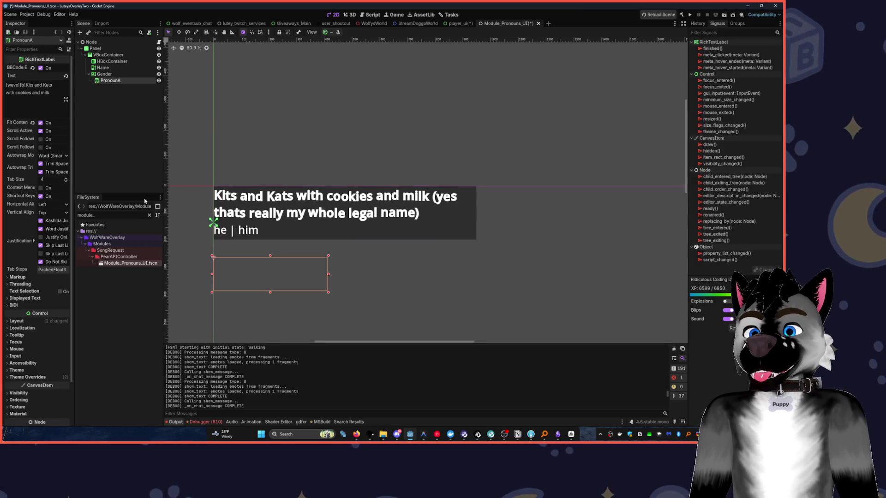
click(326, 33)
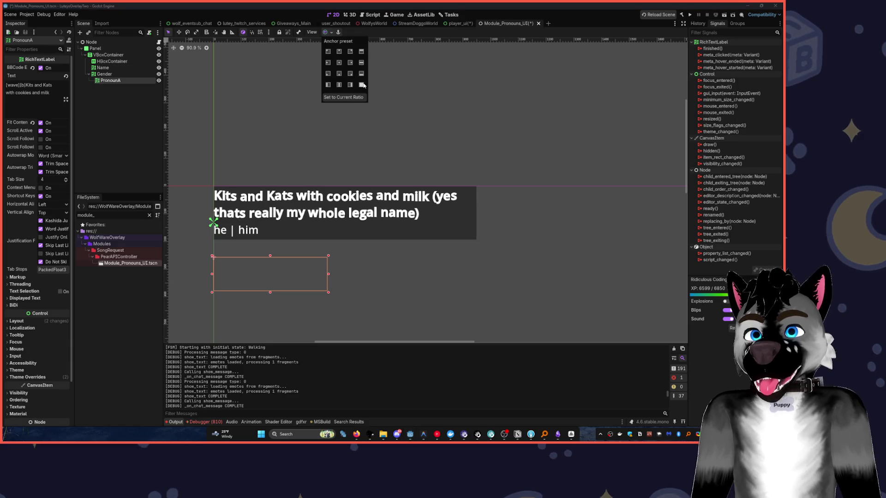
click(332, 76)
click(105, 55)
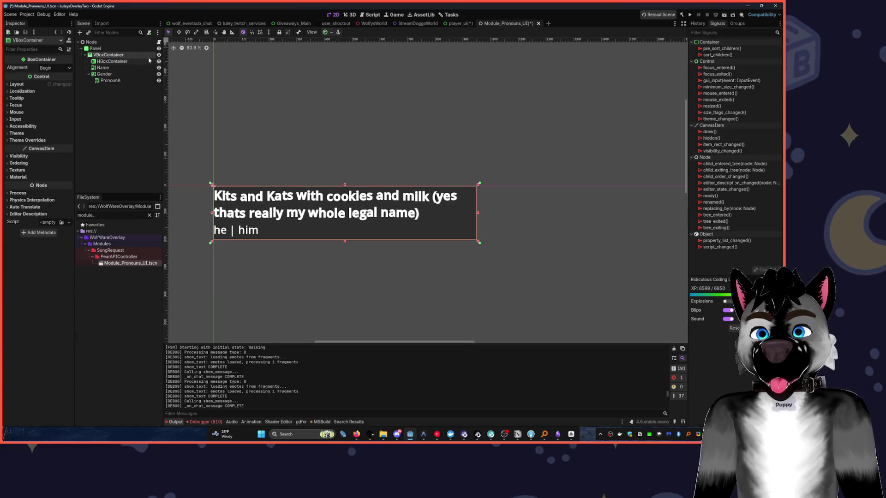
click(120, 61)
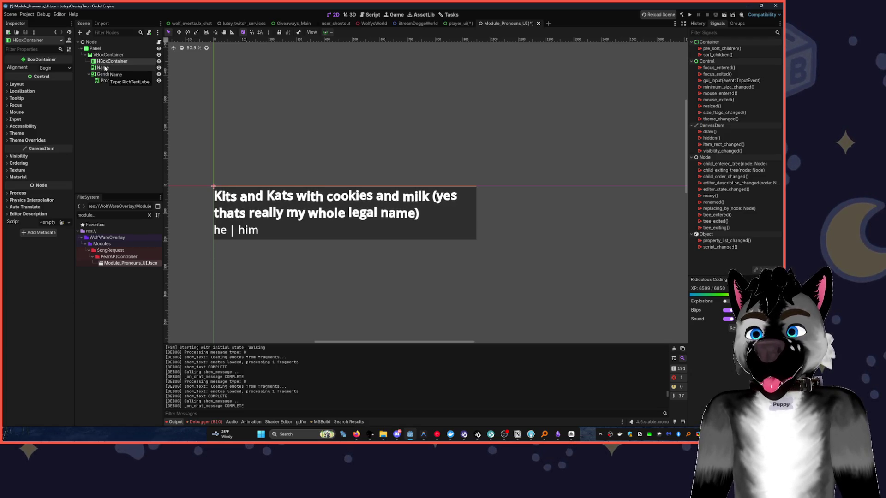
mouse_move(106, 67)
mouse_down()
mouse_move(101, 62)
mouse_move(110, 68)
mouse_up()
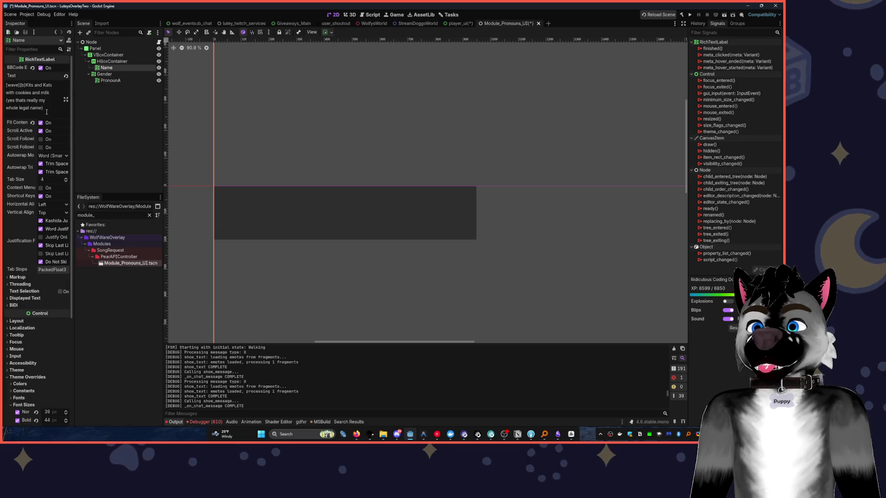
Replace the Name label's text with 'Gerald'
click(46, 112)
key(ctrl+a)
text(Ge)
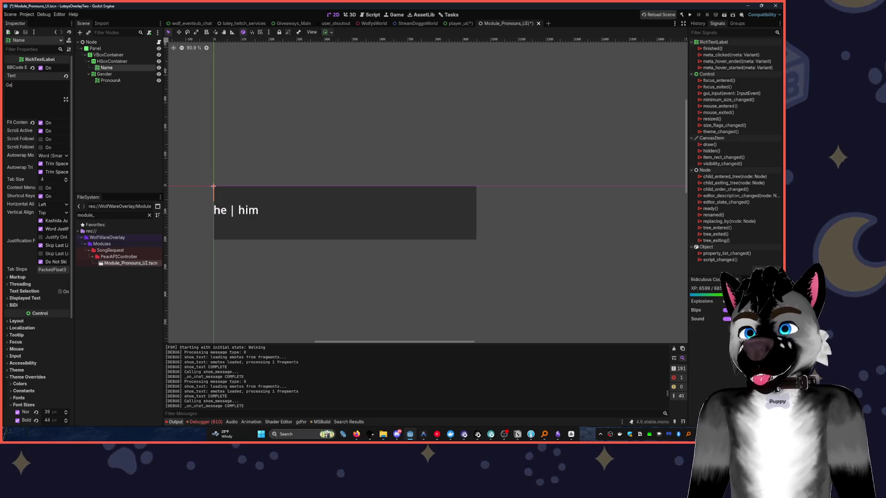
text(rald)
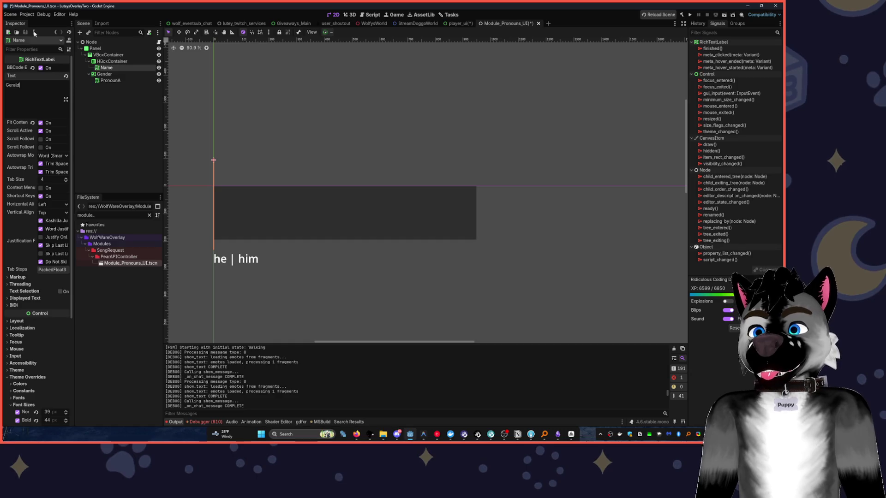
Turn on vertical Expand for the HBoxContainer holding Name
click(109, 62)
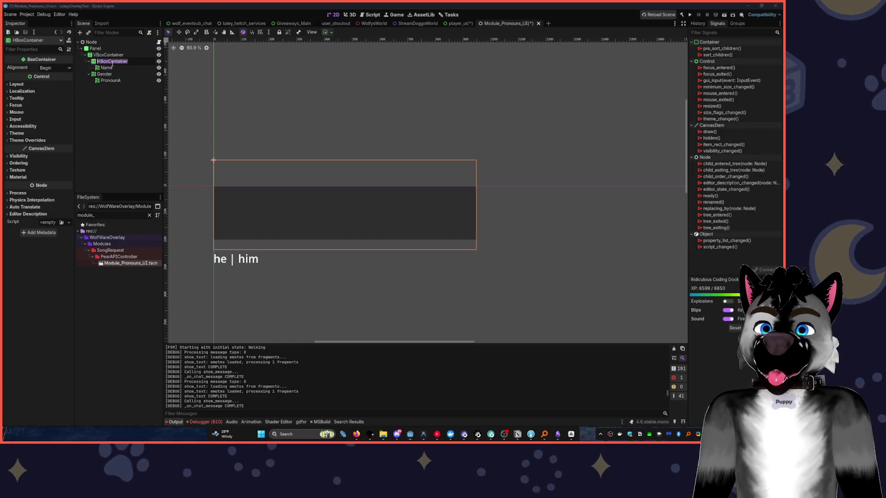
click(331, 32)
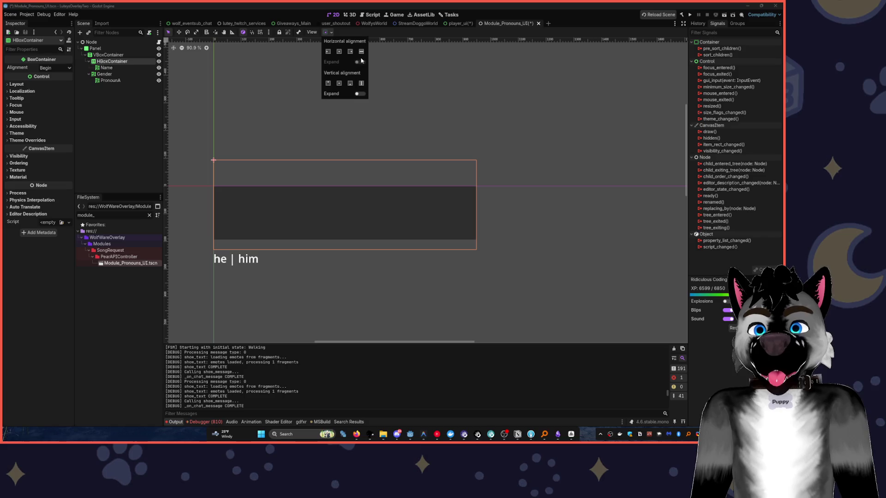
click(360, 94)
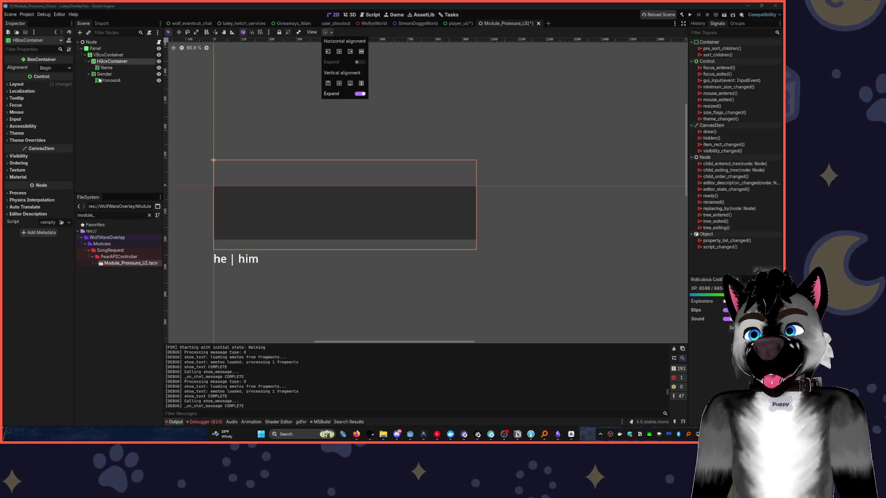
click(108, 55)
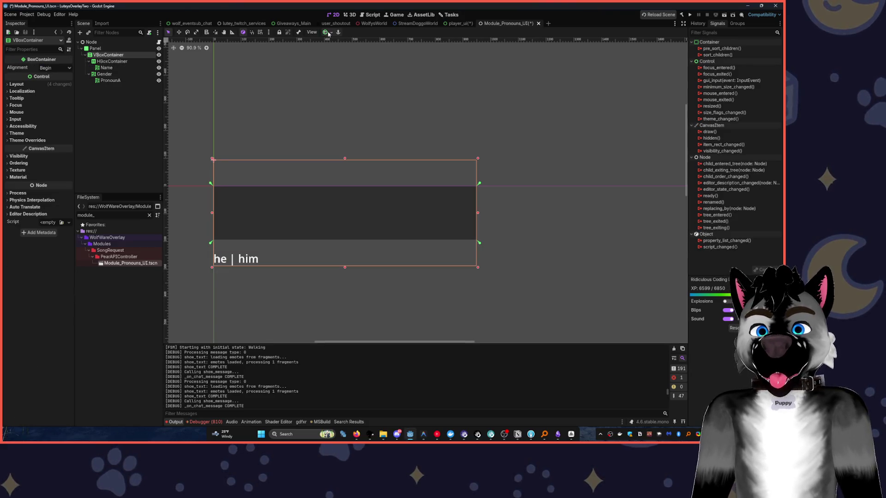
click(326, 33)
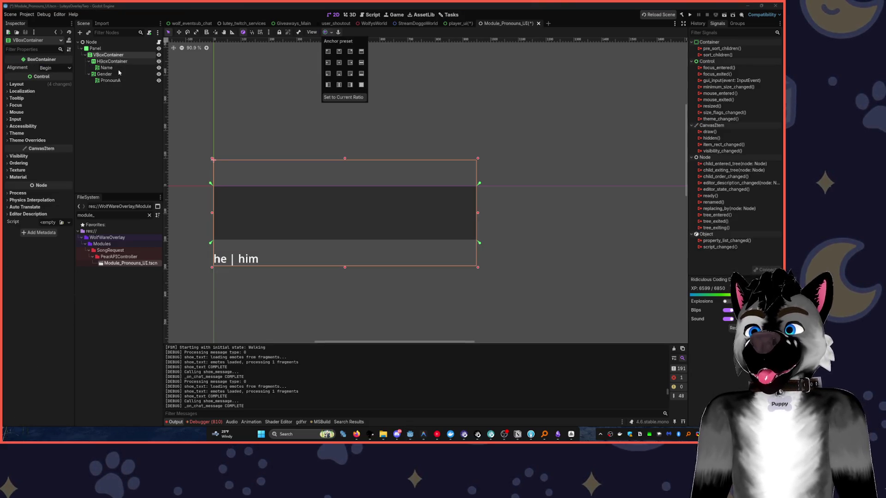
click(103, 62)
Turn on vertical Expand for the Gender label
click(88, 61)
click(92, 68)
click(89, 68)
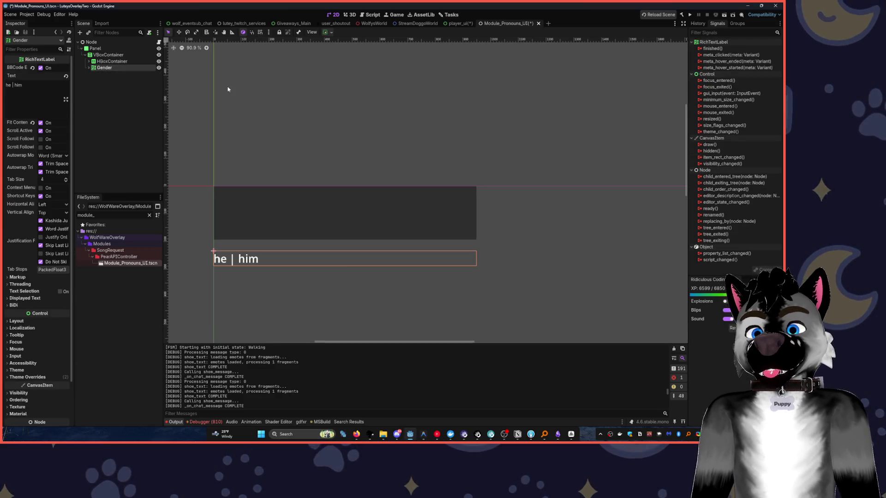
click(327, 32)
click(360, 94)
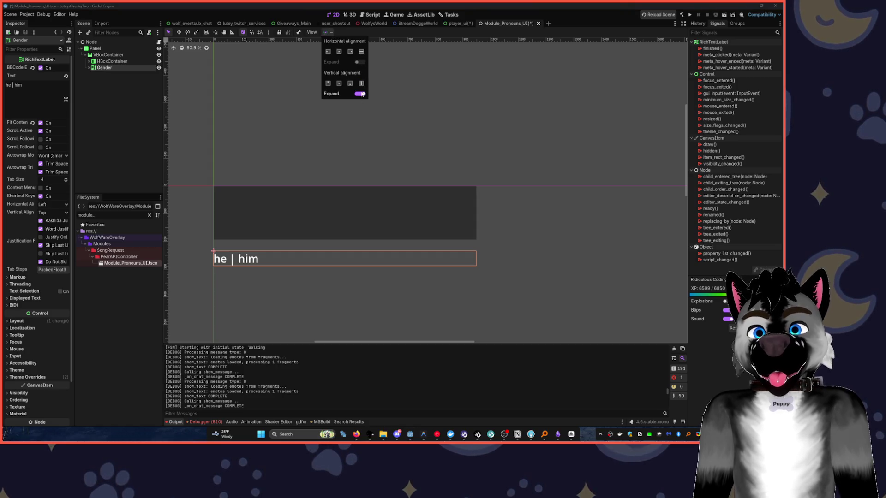
Apply the Full Rect anchor preset to the VBoxContainer so it fills the panel
click(108, 55)
click(326, 33)
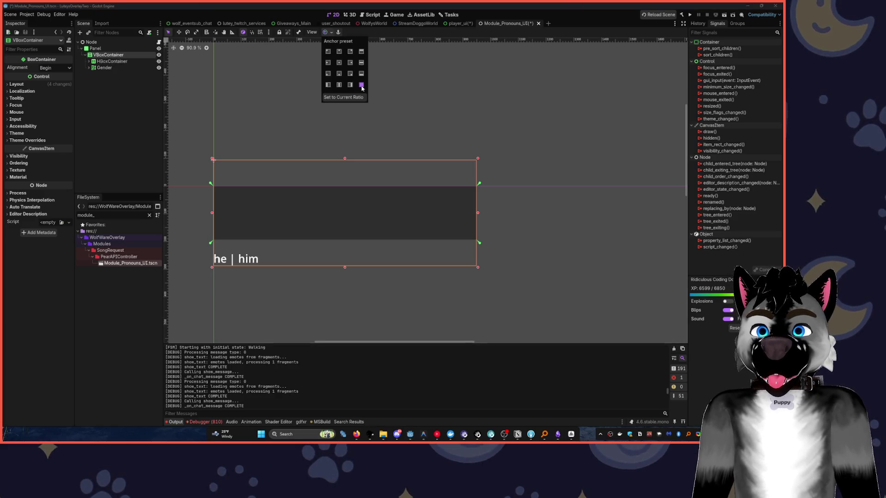
click(313, 91)
click(193, 104)
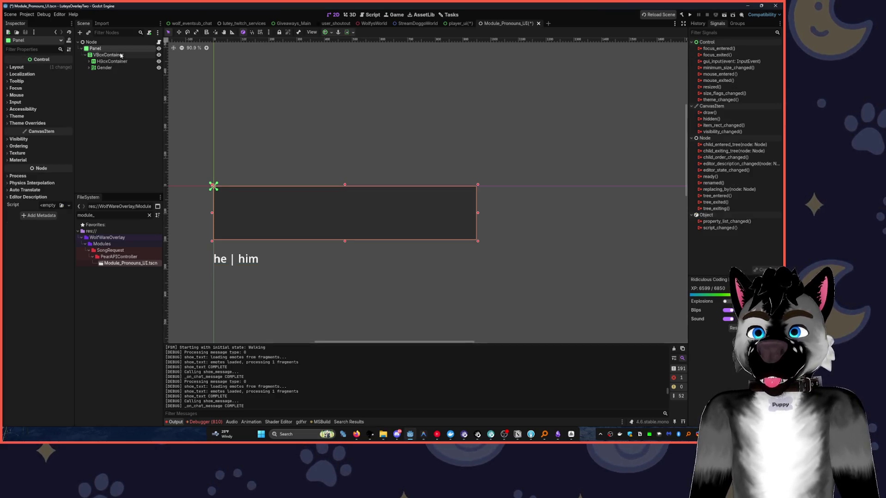
click(351, 160)
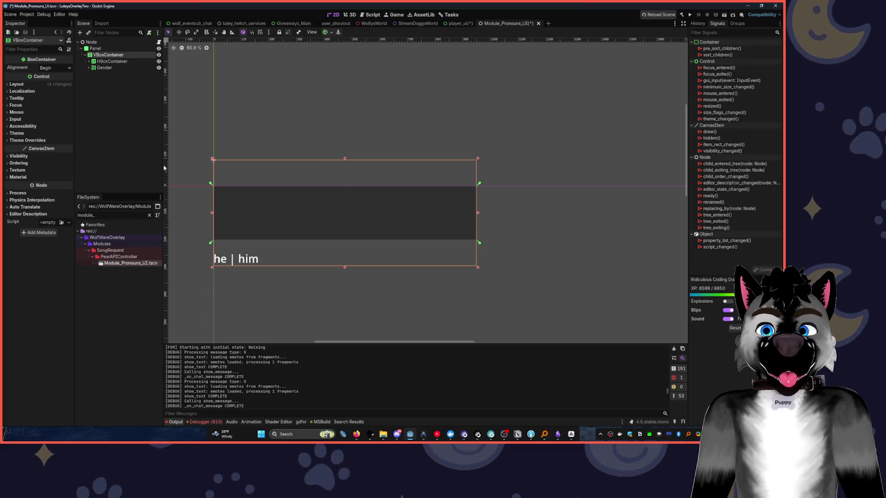
Review the container sizing options of the HBoxContainer and the Name label
click(111, 62)
click(89, 61)
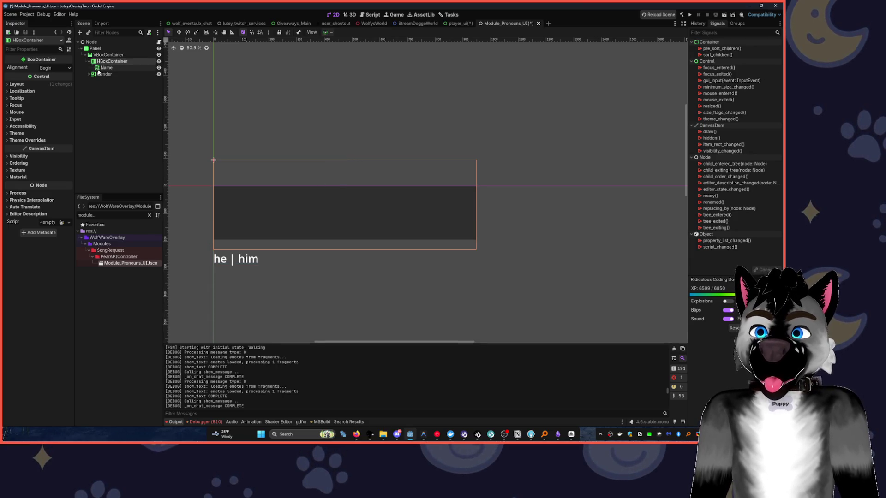
click(325, 32)
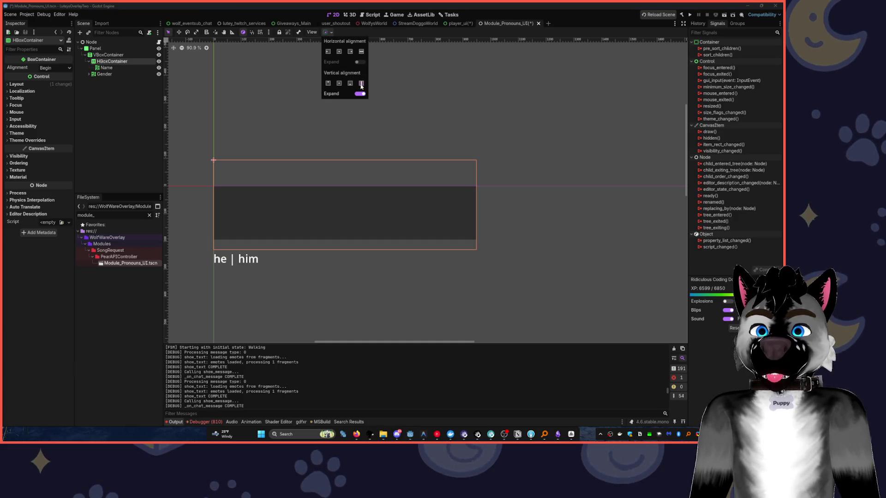
click(106, 67)
click(32, 87)
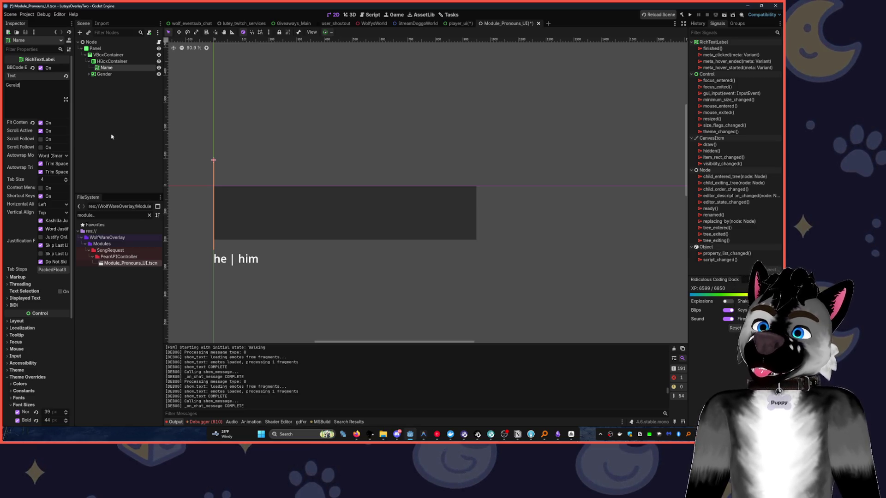
click(325, 33)
Turn on horizontal Expand for the Name label so 'Gerald' appears
click(360, 62)
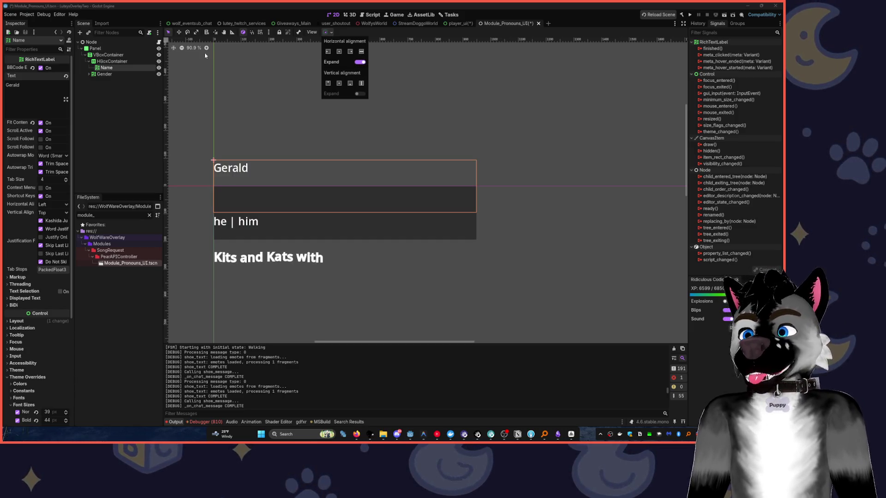
click(146, 83)
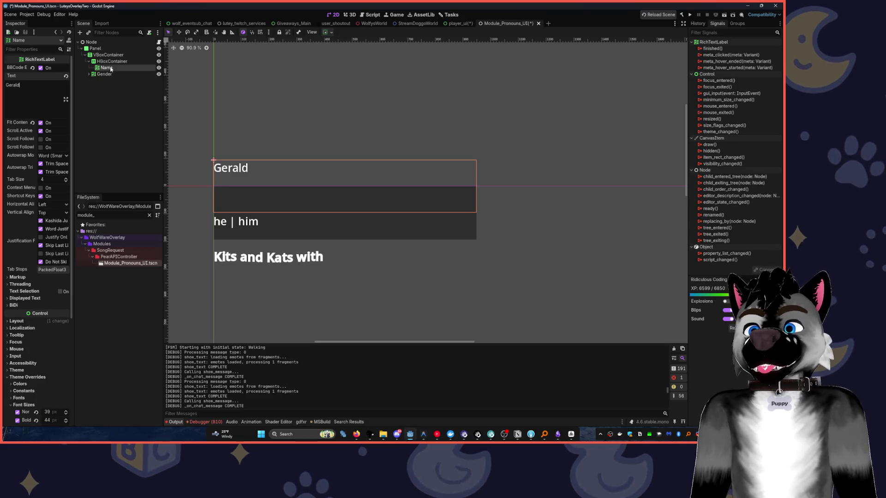
click(112, 62)
double_click(97, 75)
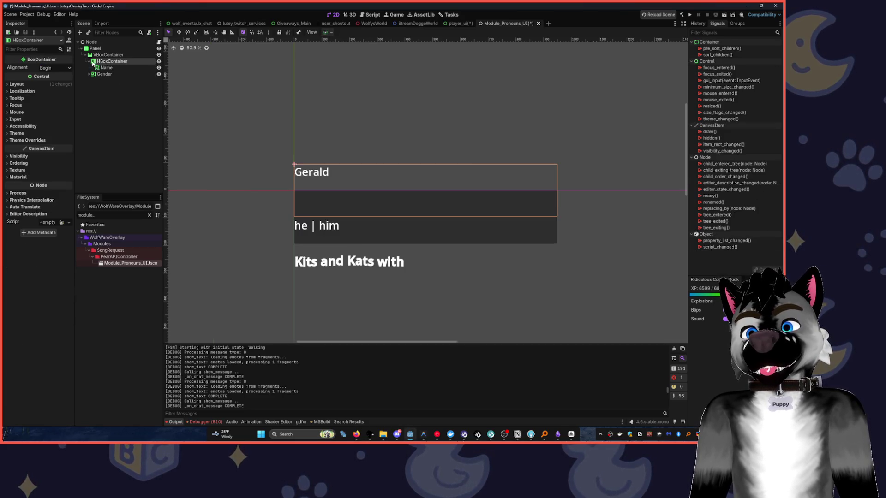
Enlarge the Panel taller and to about 800 px wide so all labels fit
click(100, 51)
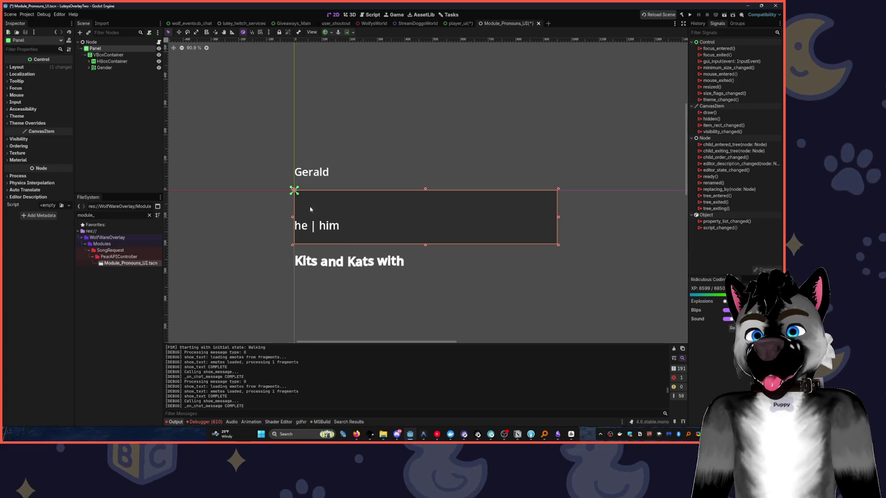
drag(420, 300, 419, 283)
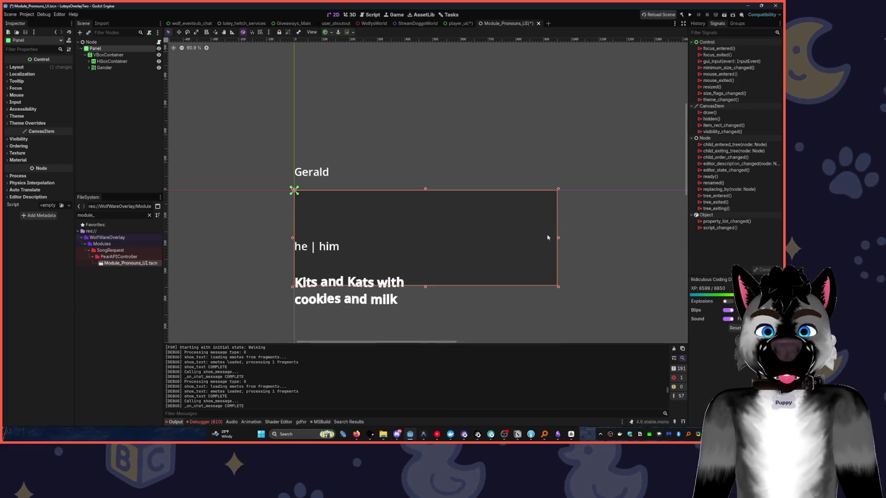
mouse_move(556, 240)
mouse_down()
mouse_move(673, 240)
mouse_move(663, 240)
mouse_up()
scroll(180, 87, right, 3)
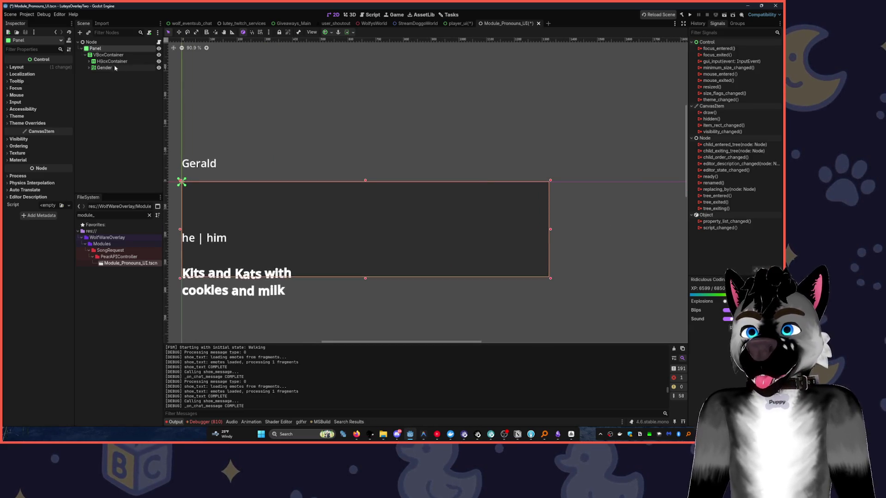
click(89, 60)
click(98, 69)
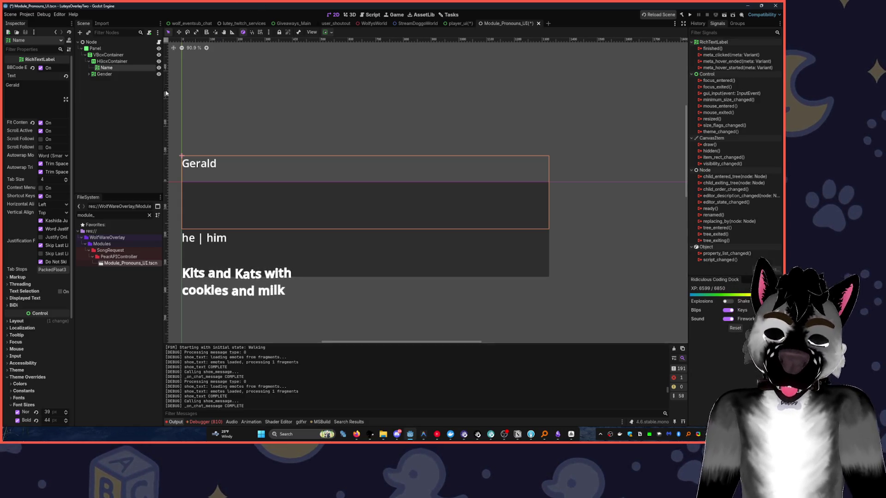
Move the Name label directly under VBoxContainer, after Gender
drag(293, 138, 386, 87)
click(127, 61)
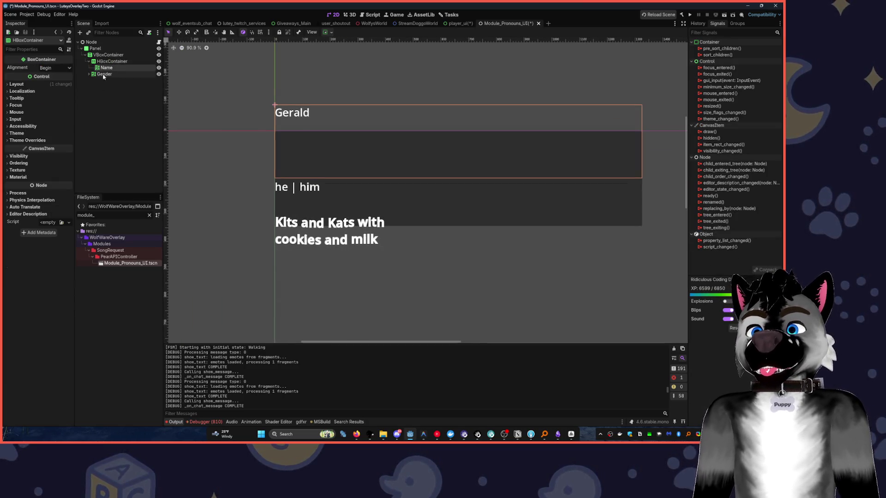
mouse_move(105, 67)
mouse_down()
mouse_move(107, 51)
mouse_move(104, 61)
mouse_up()
Delete the now-empty HBoxContainer
click(104, 61)
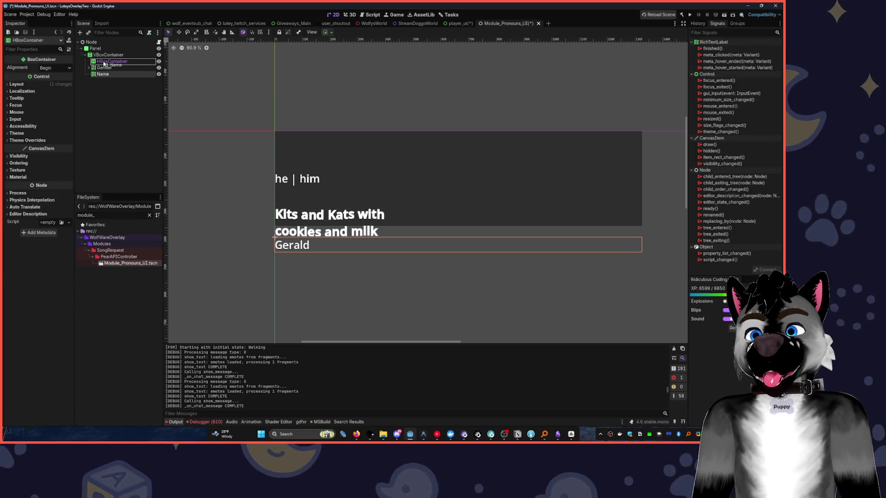
key(Delete)
key(Return)
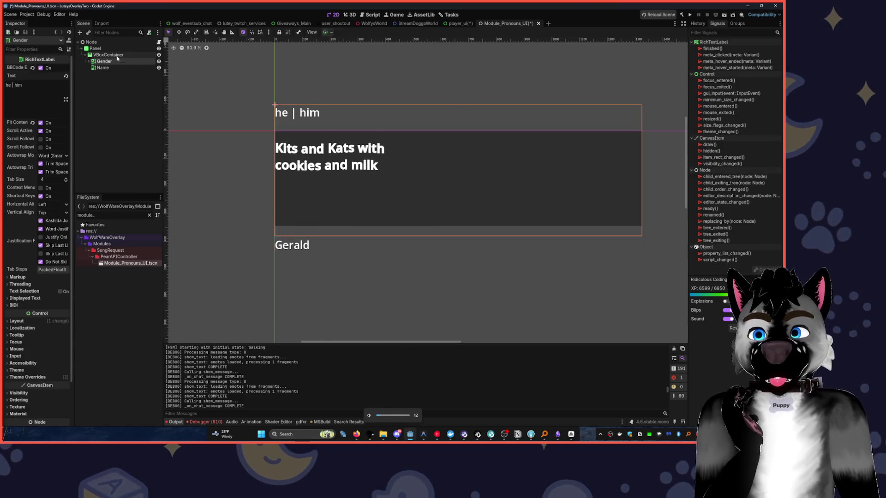
click(118, 56)
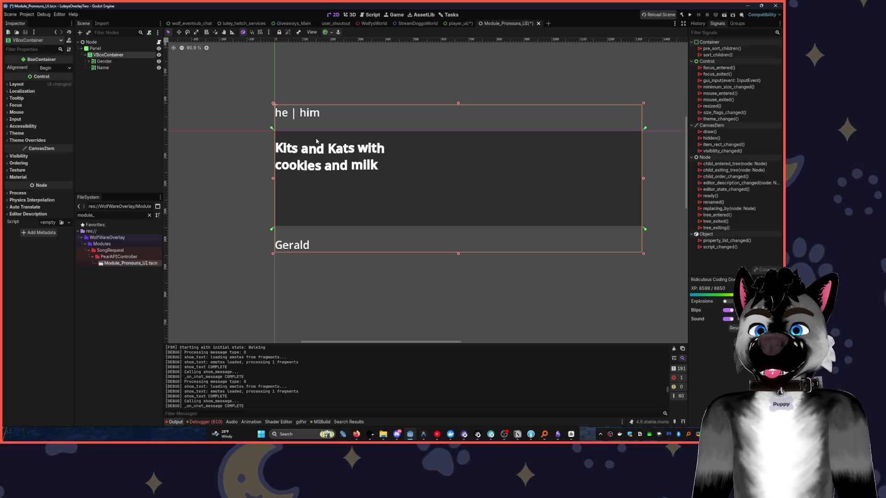
click(89, 61)
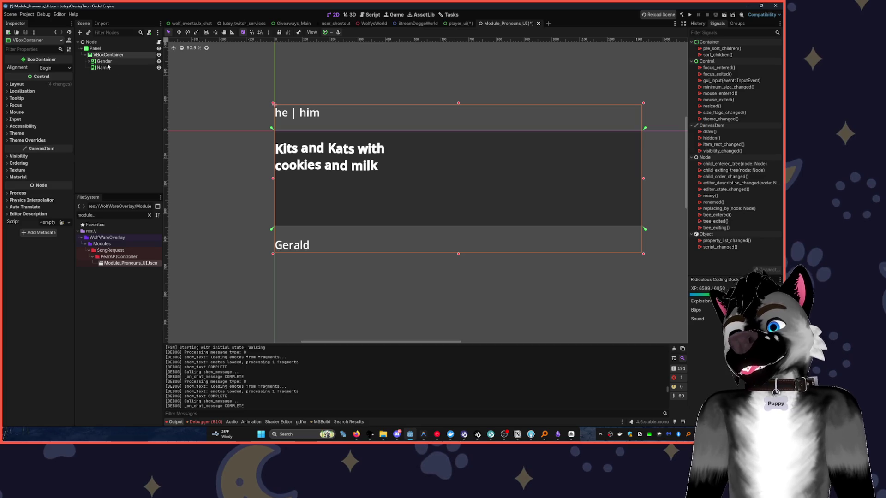
Clear the PronounA label's text
click(110, 67)
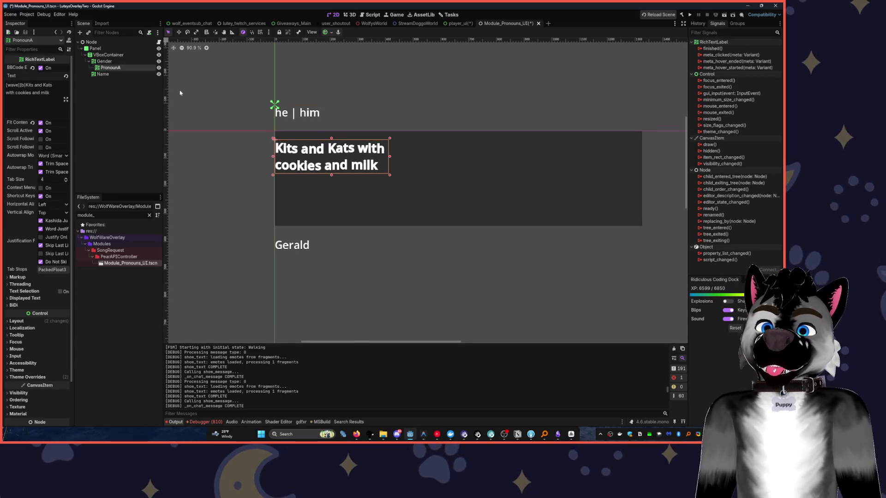
key(Up)
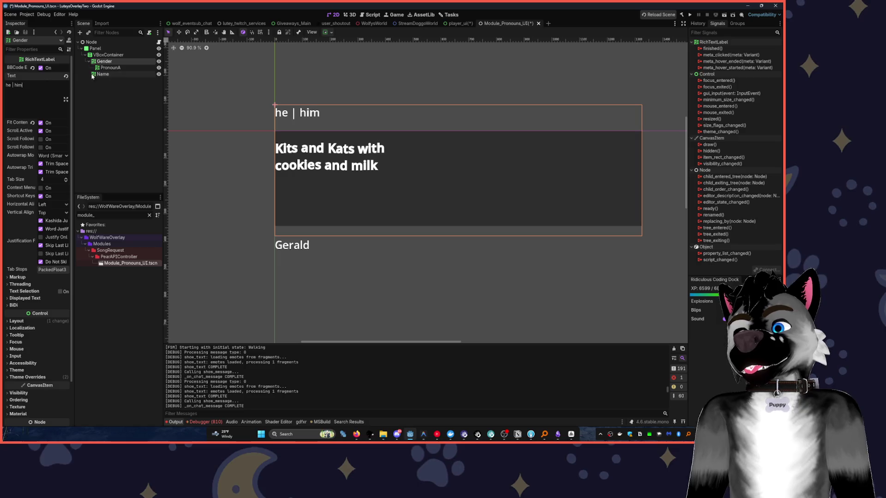
click(111, 68)
click(46, 90)
key(ctrl+a)
key(BackSpace)
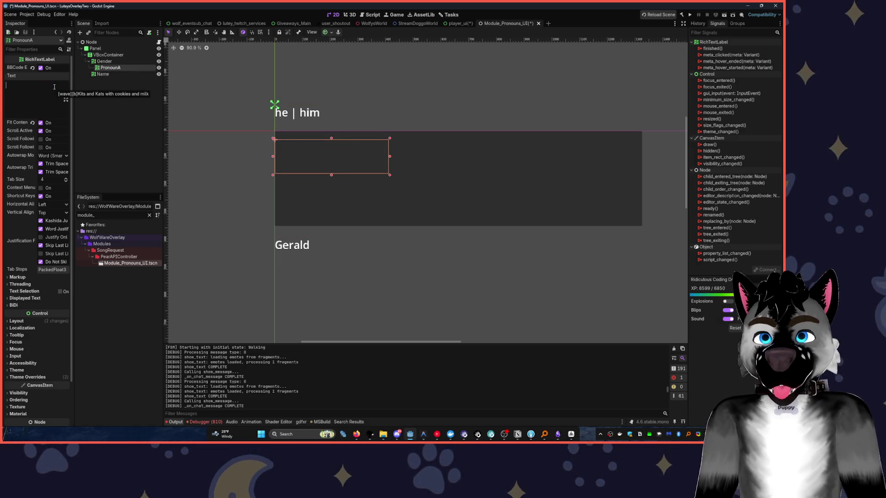
click(111, 75)
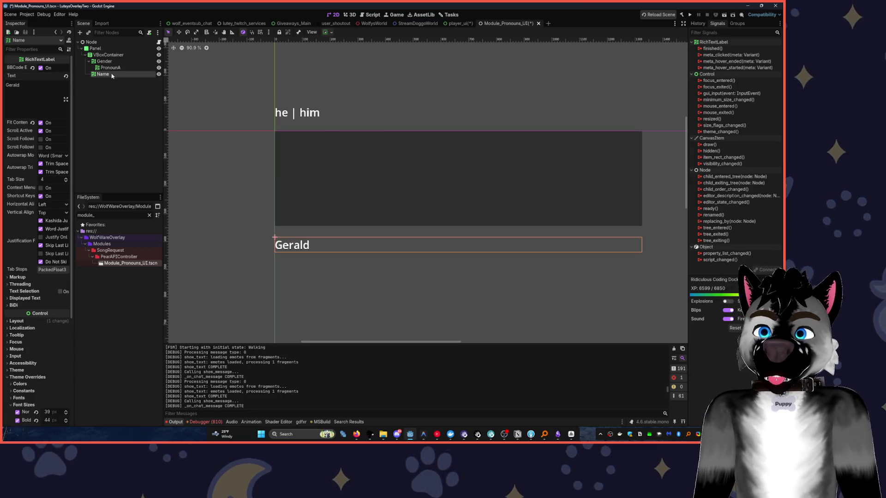
click(29, 91)
click(110, 68)
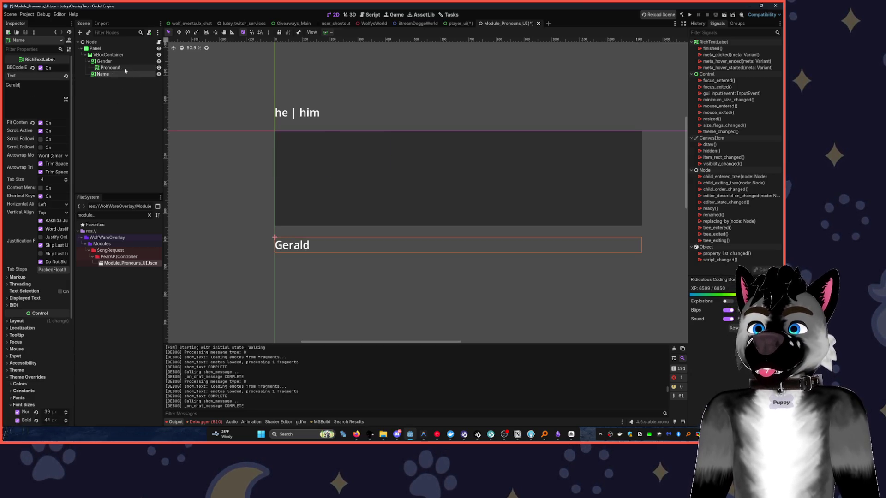
click(26, 100)
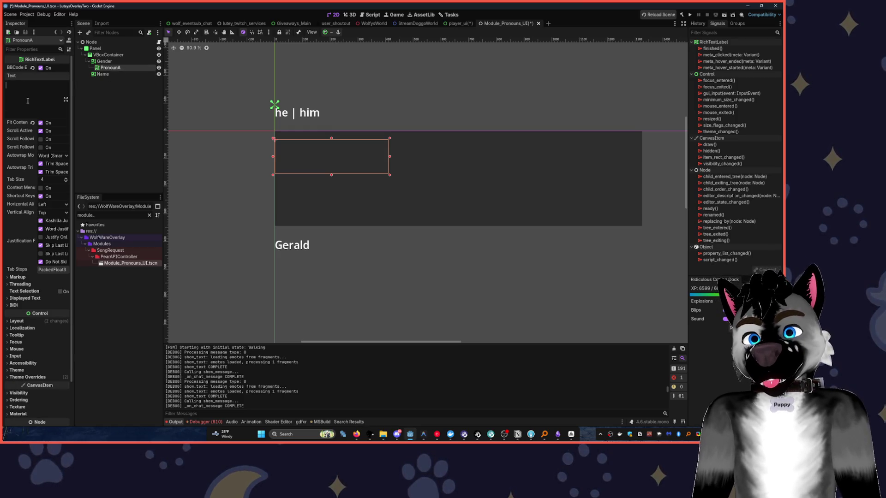
Change the Gender text to 'Male' and start typing 'He Him' into PronounA
click(105, 61)
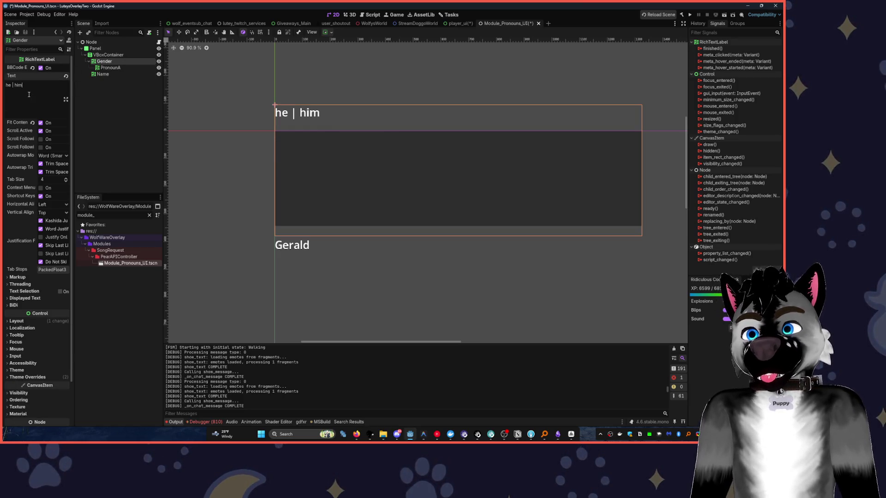
triple_click(29, 94)
text(Male)
click(110, 67)
click(27, 97)
text(e H)
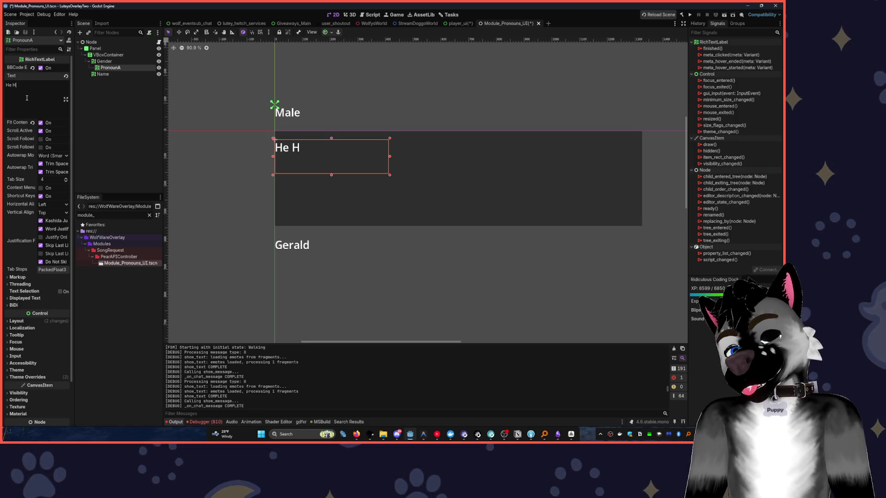
text(Jim)
Convert the VBoxContainer into an HBoxContainer named Hb
click(108, 55)
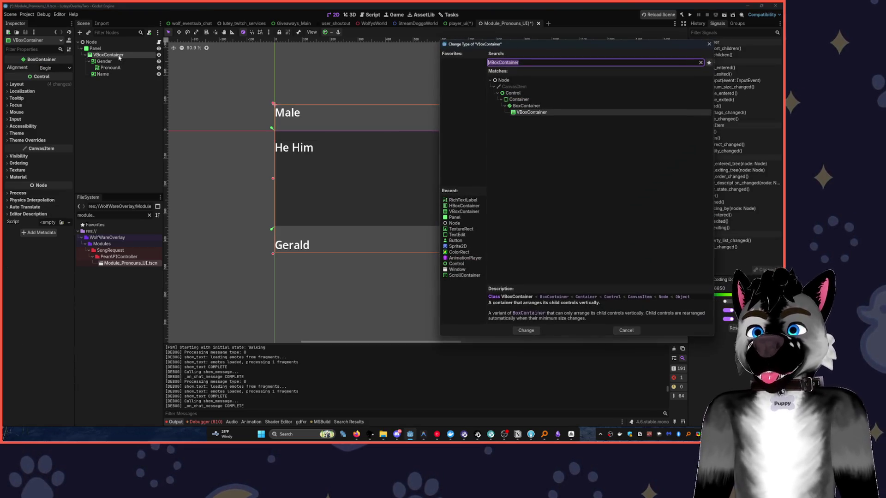
text(hb)
key(Return)
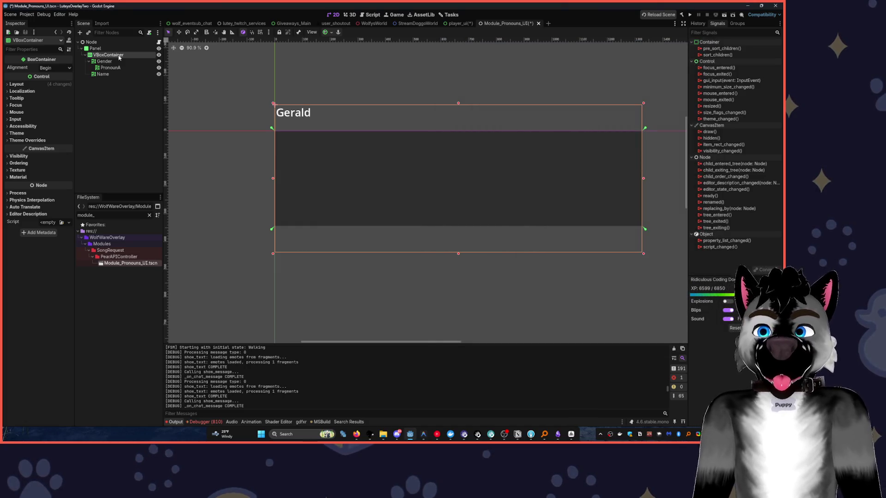
double_click(107, 56)
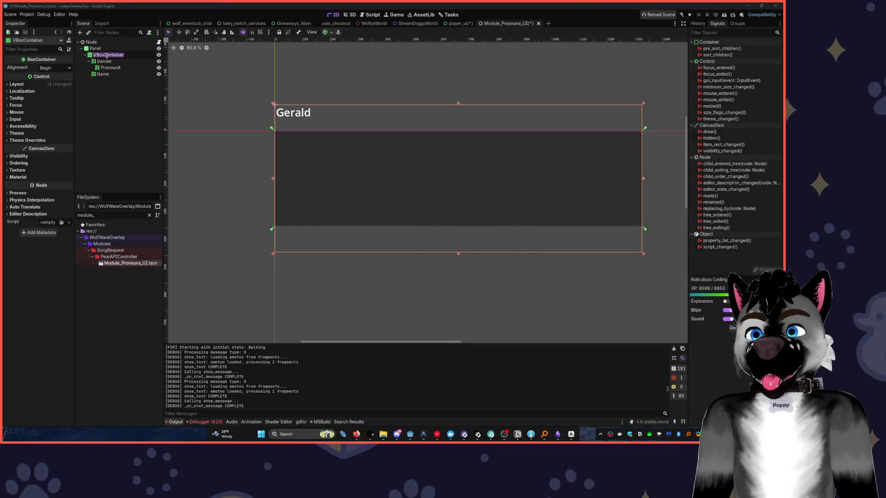
text(Hb)
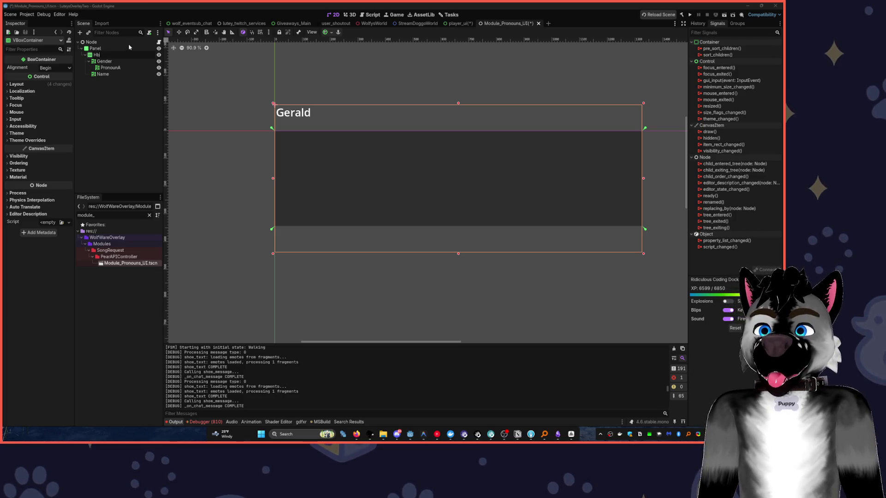
key(Return)
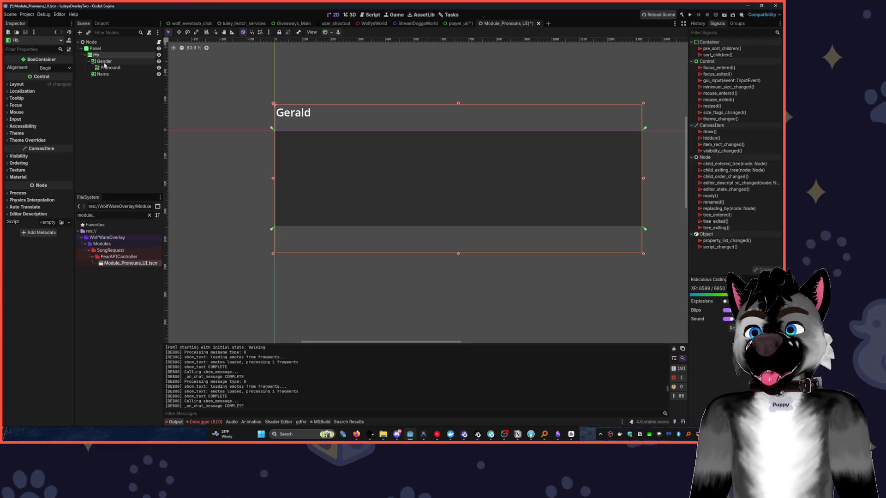
Apply the Full Rect anchor preset to the Hb container
click(104, 61)
drag(104, 62, 104, 60)
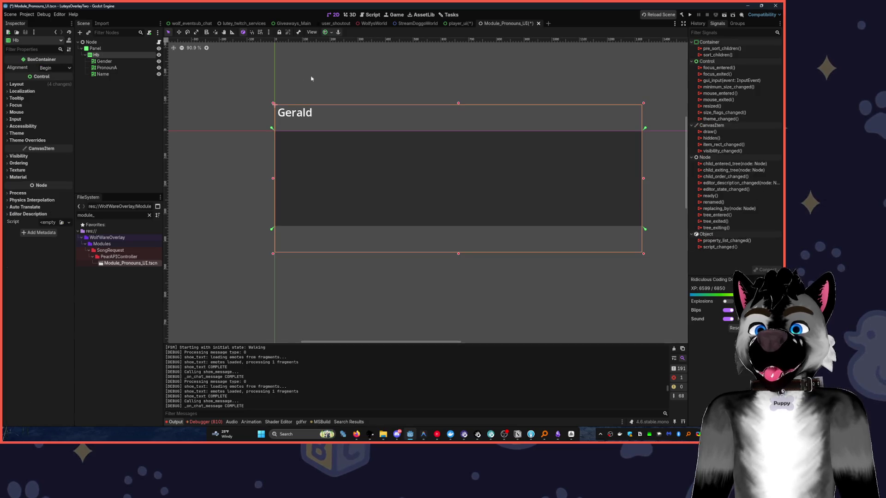
click(324, 32)
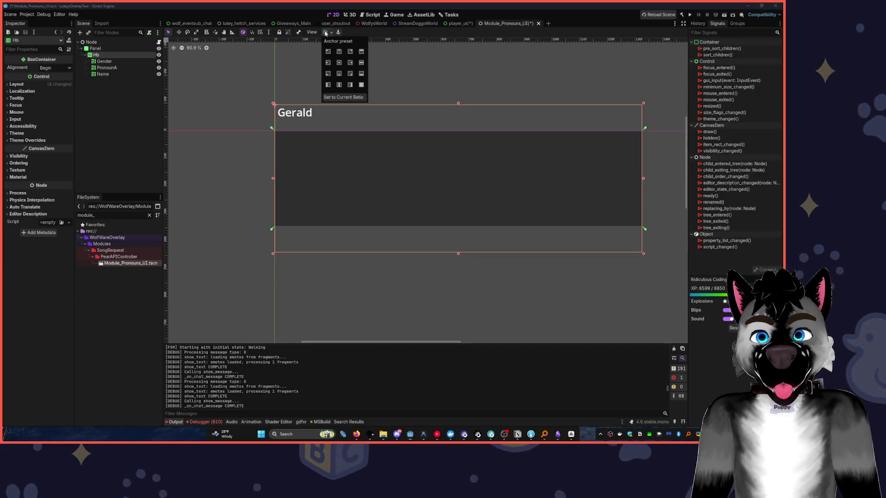
click(361, 85)
Turn on horizontal Expand for all three labels so they share the row
click(104, 61)
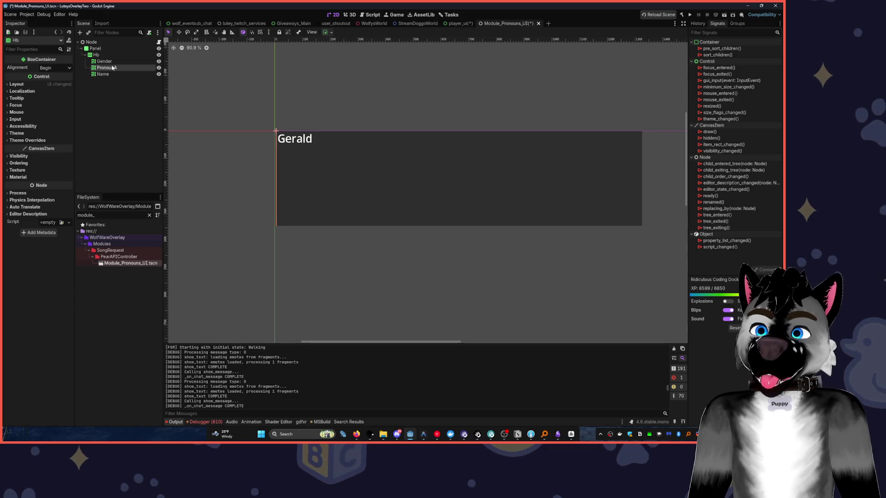
shift+click(110, 74)
click(326, 32)
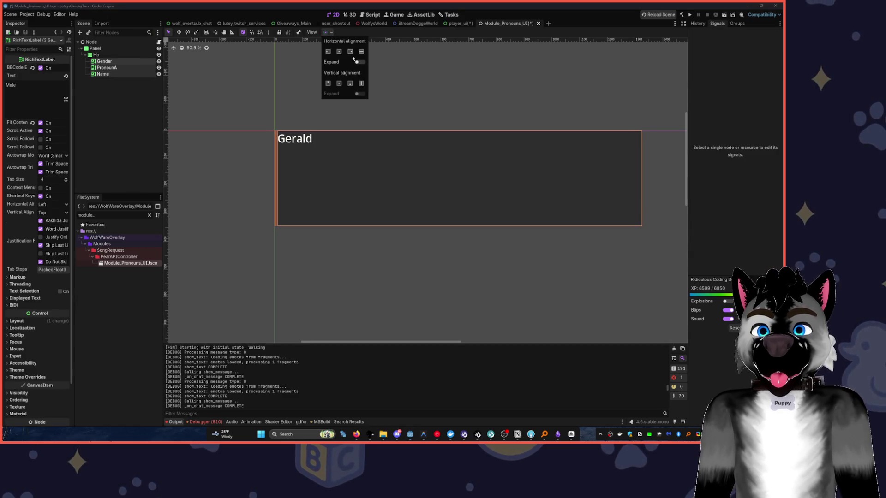
click(360, 62)
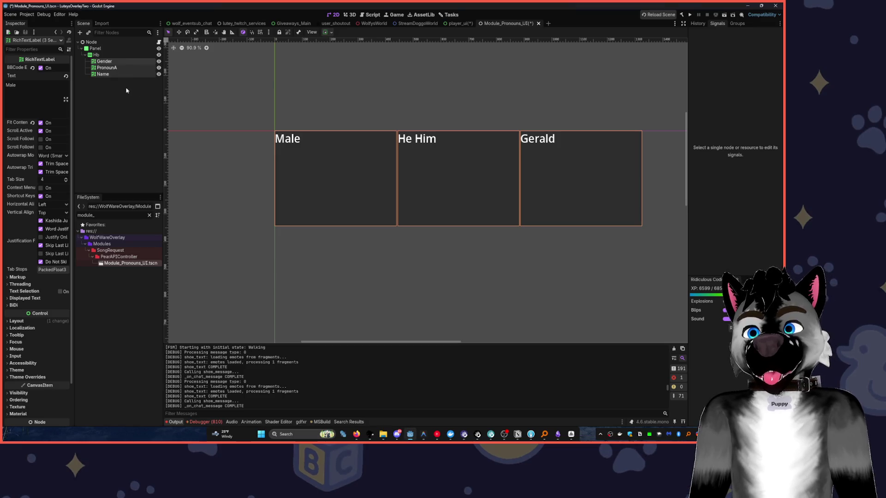
click(98, 55)
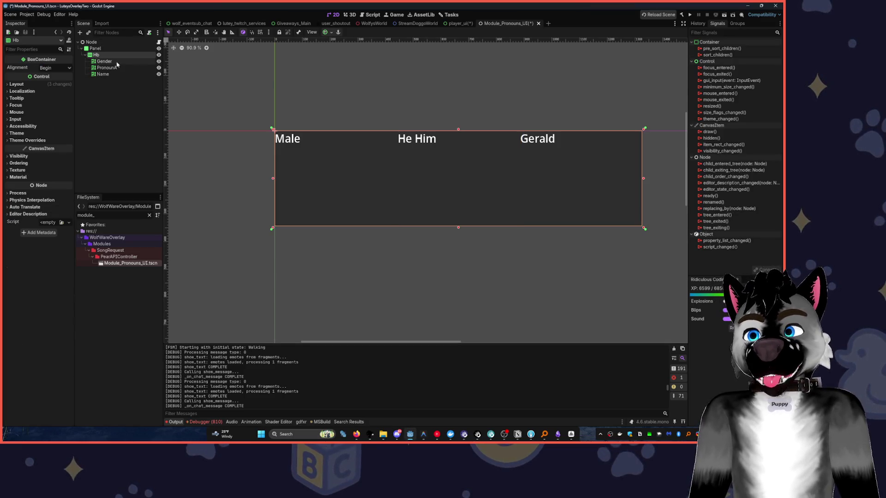
Shrink the Panel to a single compact row fitting the labels
click(116, 63)
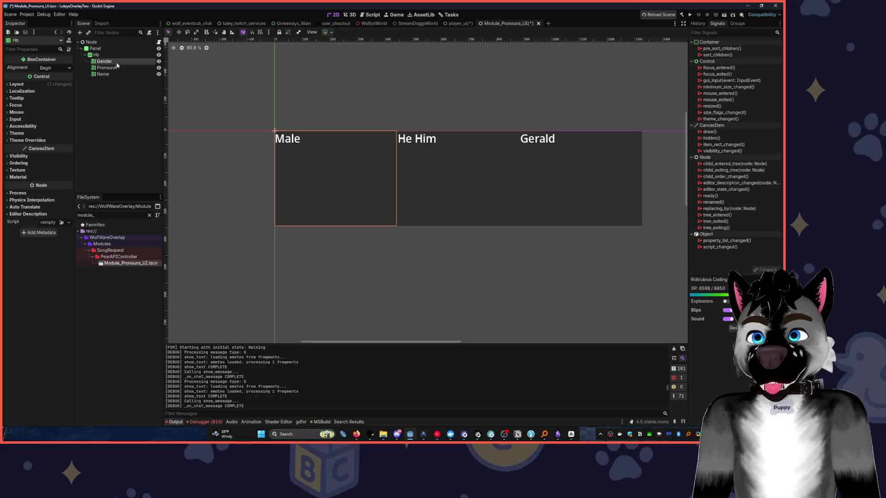
click(95, 48)
drag(459, 227, 456, 147)
mouse_move(648, 144)
mouse_down()
mouse_move(419, 138)
mouse_move(462, 135)
mouse_up()
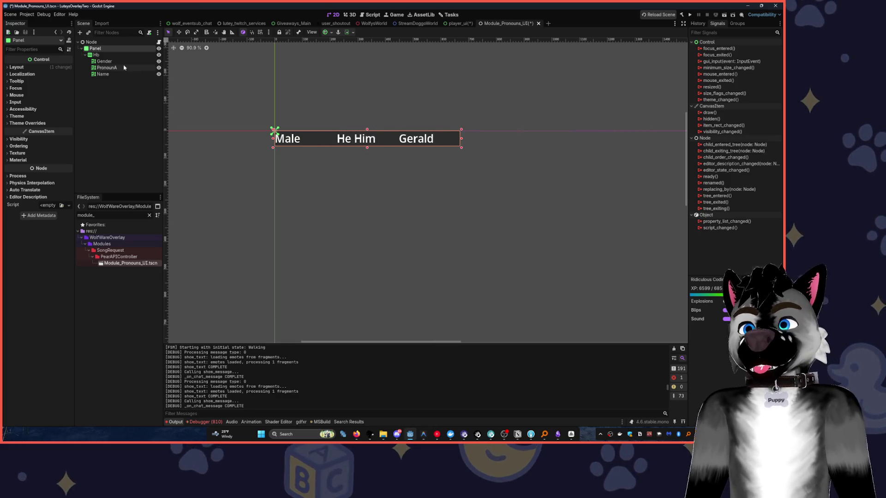
Reorder the labels to Gerald, Male, He Him and run the project to preview
click(107, 68)
mouse_move(104, 61)
mouse_down()
mouse_move(106, 80)
mouse_move(104, 58)
mouse_up()
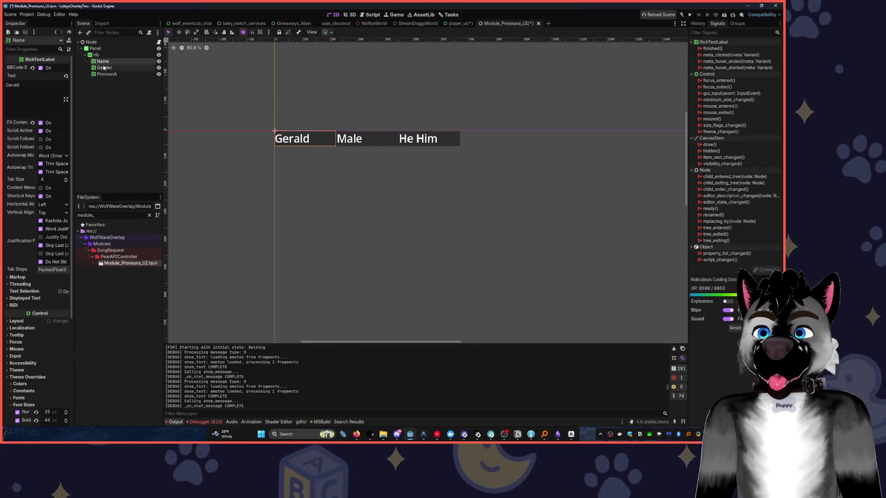
click(108, 68)
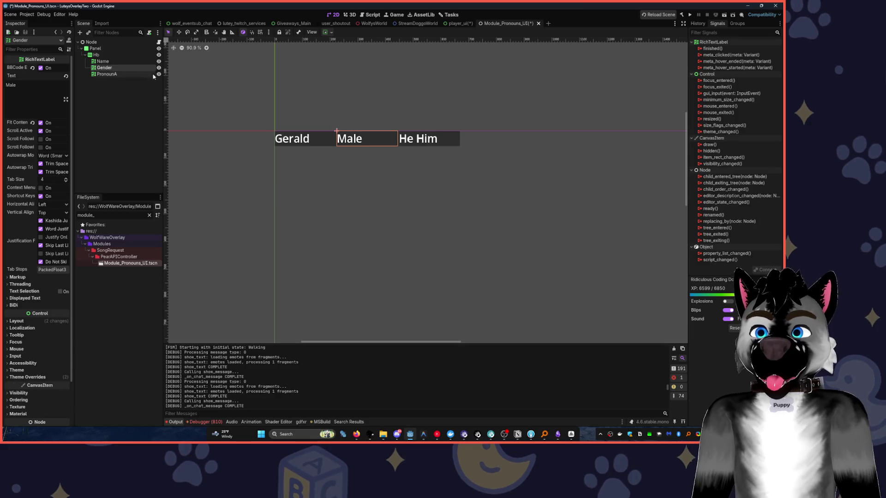
click(111, 74)
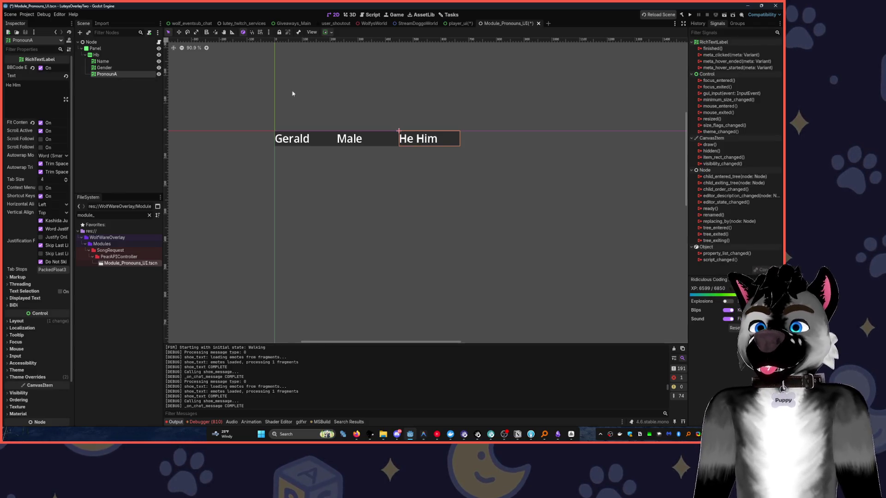
click(690, 15)
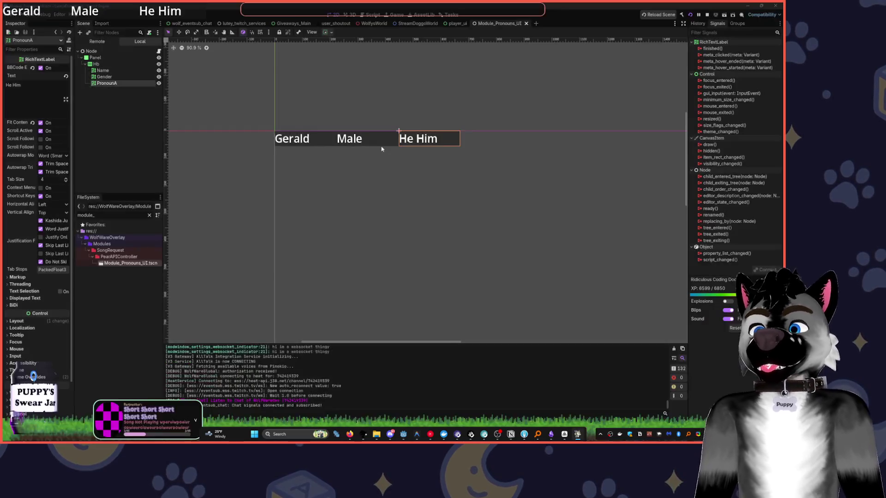
Give the Name, Gender and PronounA labels unique scene names
click(105, 76)
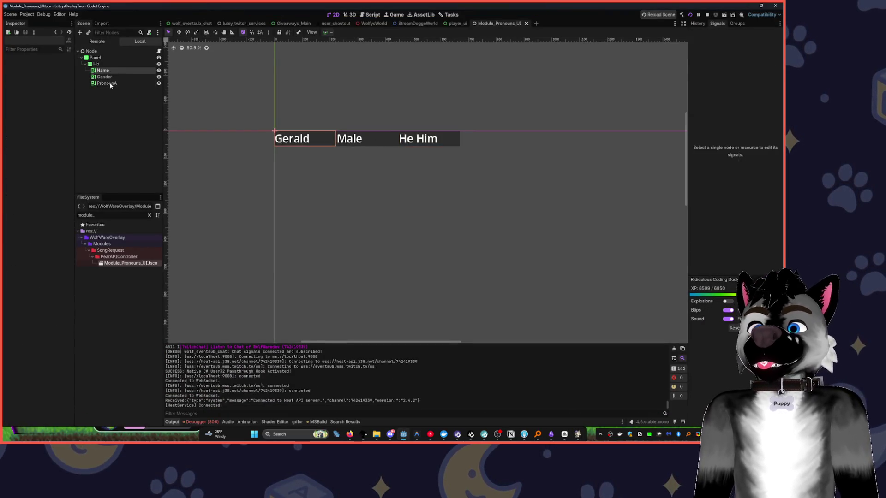
click(124, 70)
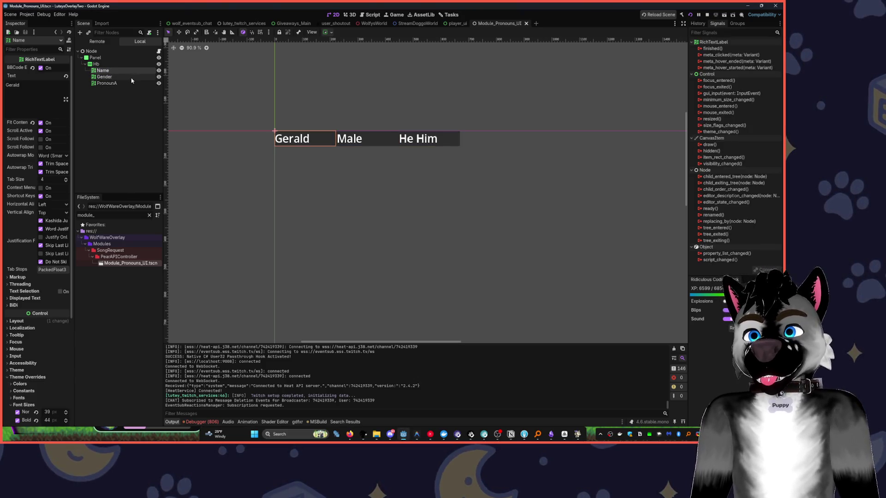
shift+click(131, 84)
right_click(131, 83)
click(168, 140)
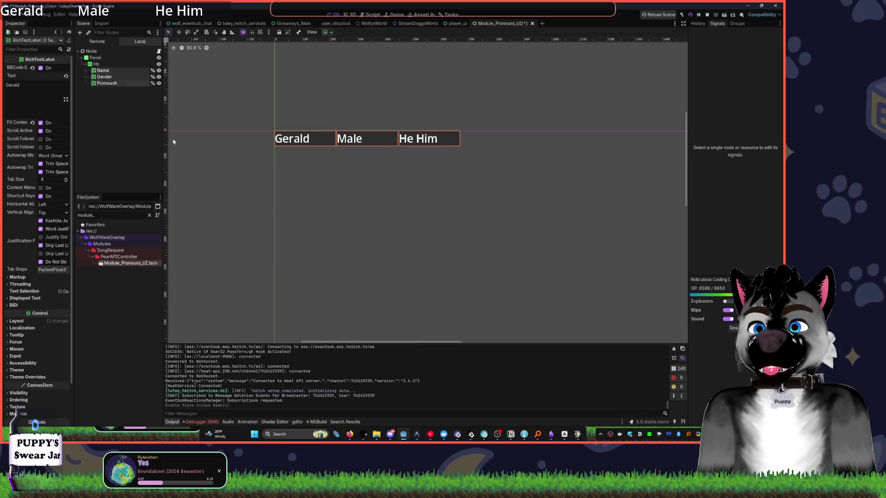
click(145, 128)
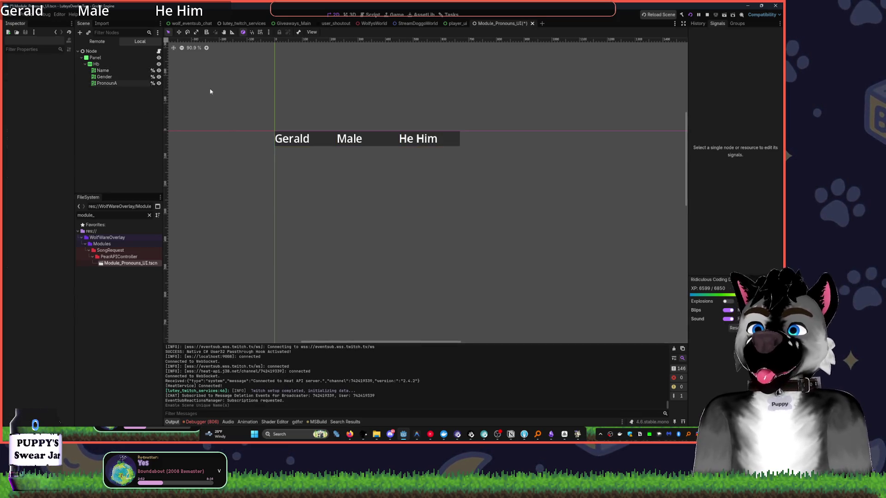
Duplicate PronounA into a new label named PronounB
click(102, 70)
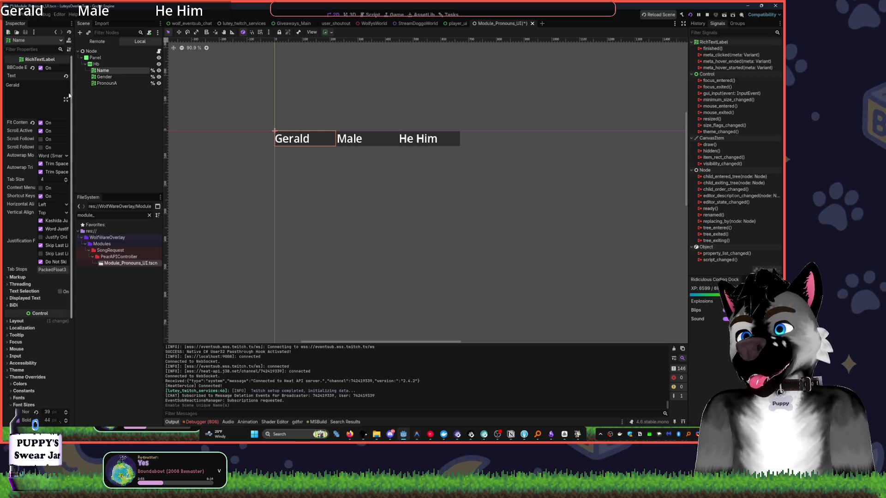
click(130, 84)
click(113, 77)
click(118, 84)
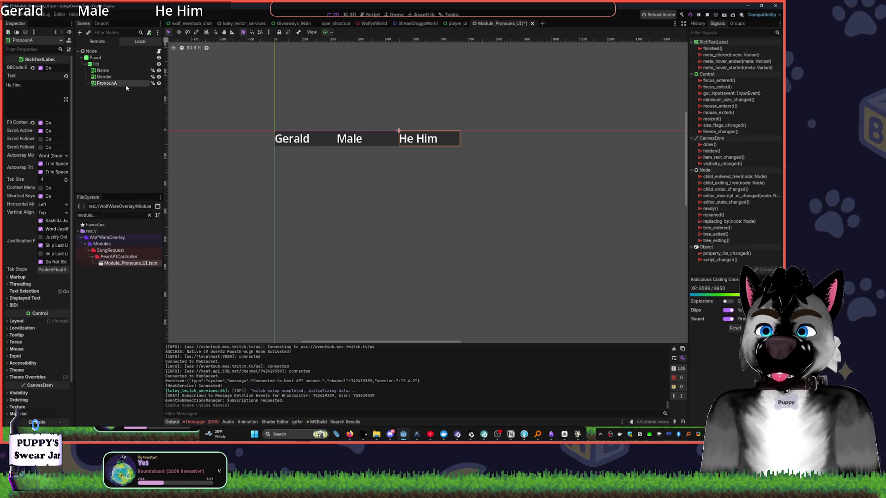
key(ctrl+d)
double_click(121, 89)
click(123, 88)
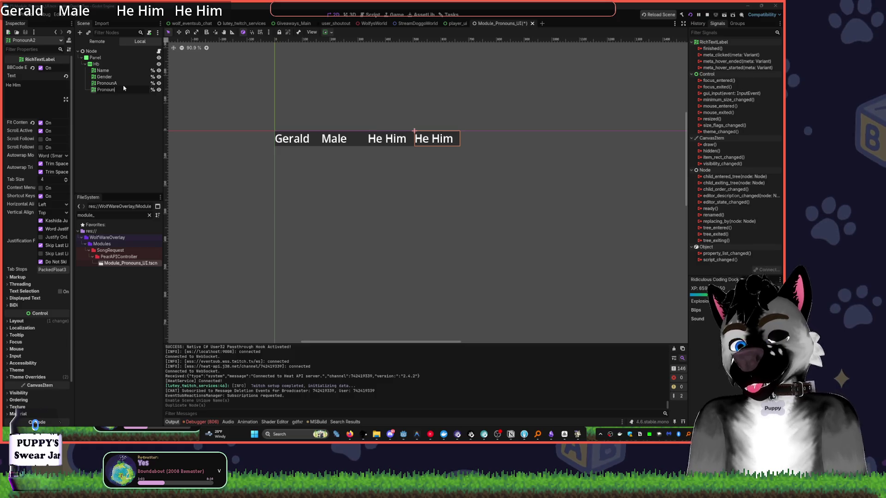
text(B)
key(Return)
click(141, 120)
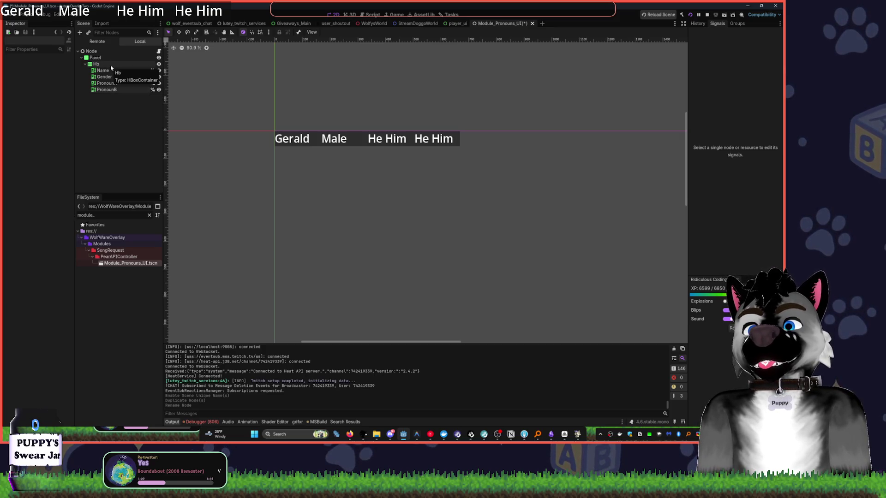
Add a [wave] tag at the start of the PronounB and Gender (Male) texts
click(118, 90)
click(46, 88)
key(Home)
text([wave])
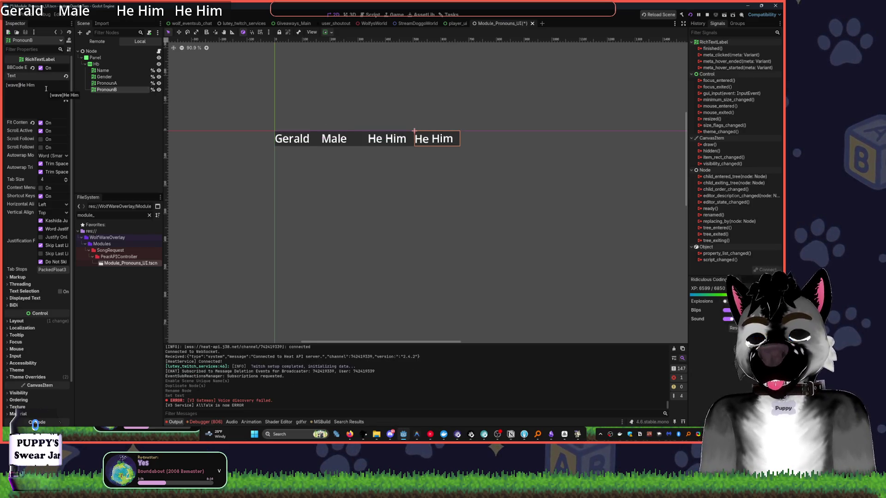
click(106, 83)
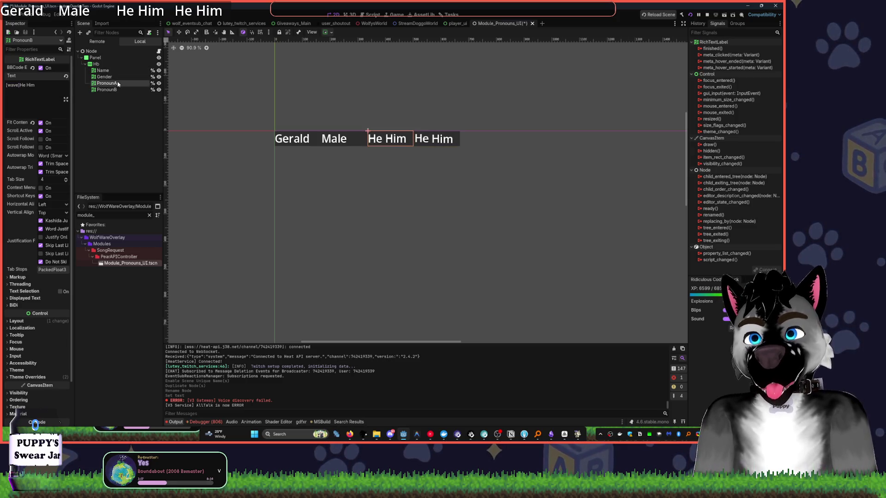
click(33, 88)
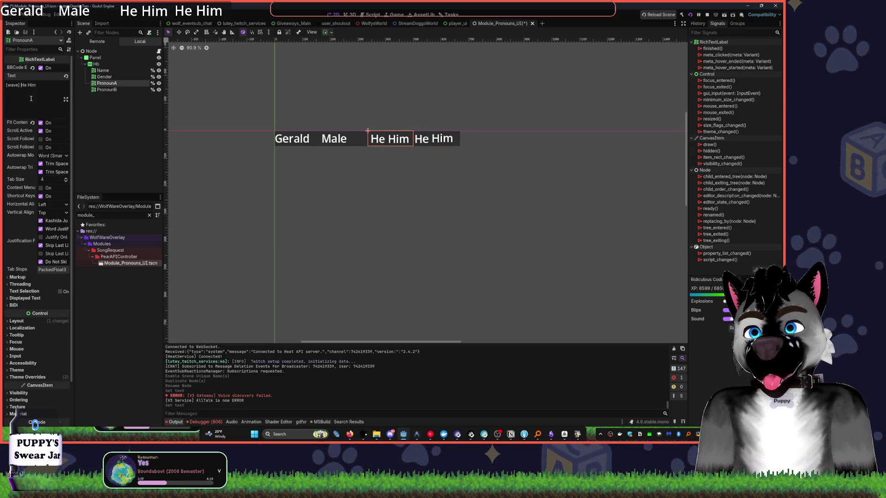
click(105, 77)
click(24, 85)
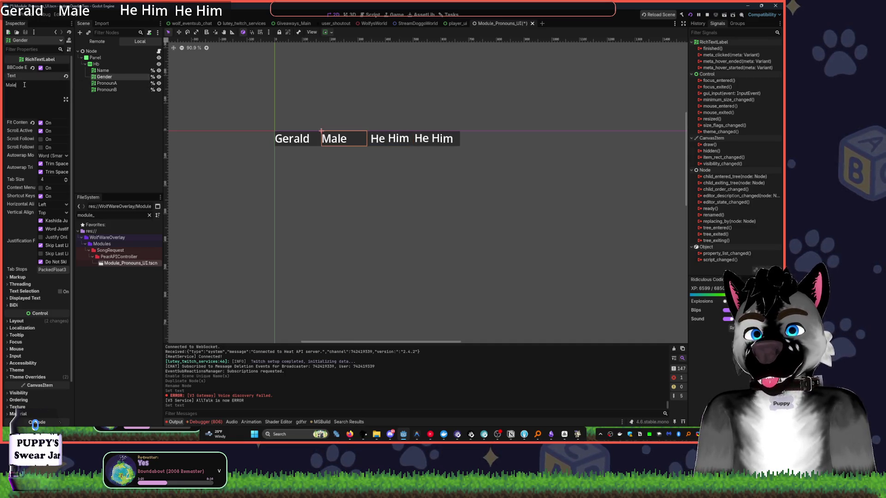
key(Home)
text([wave])
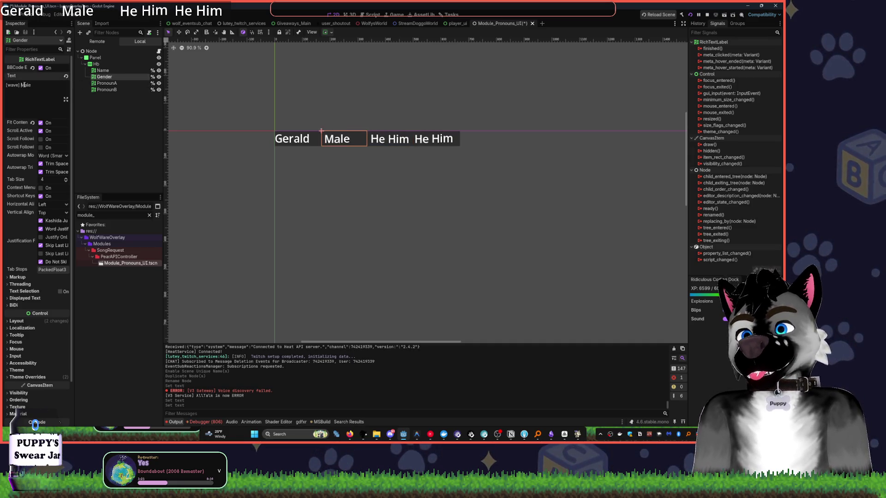
Delete 'He' from PronounA and 'Him' from PronounB so they read Him and He
click(106, 90)
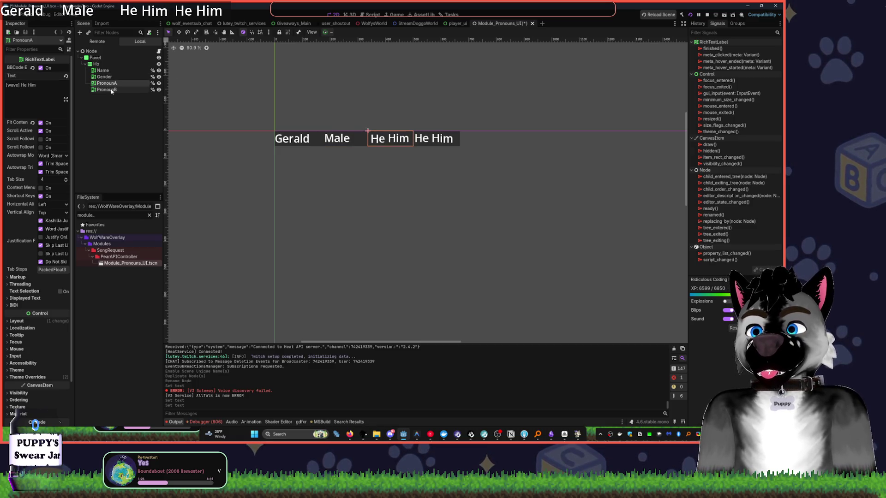
click(107, 83)
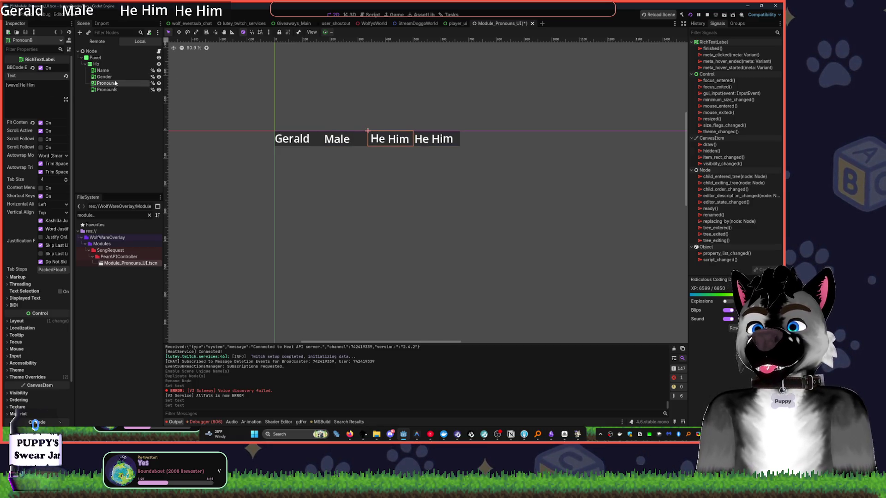
click(28, 85)
key(BackSpace)
key(BackSpace)
key(BackSpace)
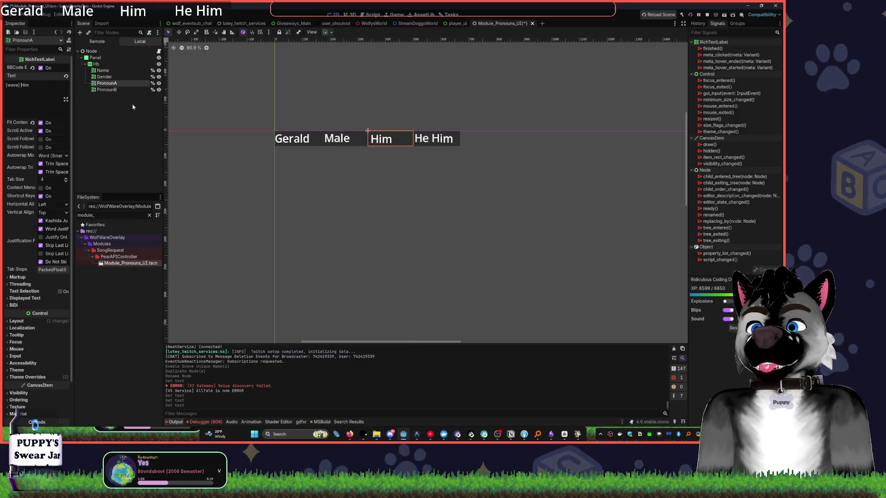
click(109, 89)
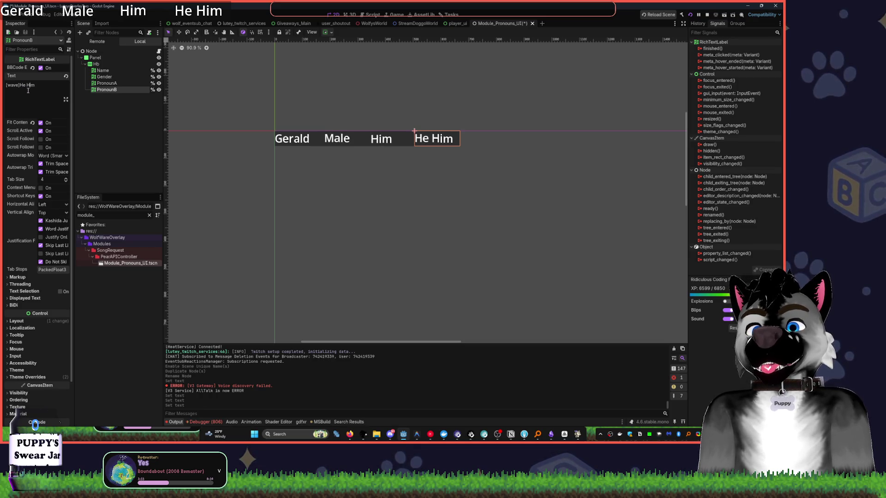
key(BackSpace)
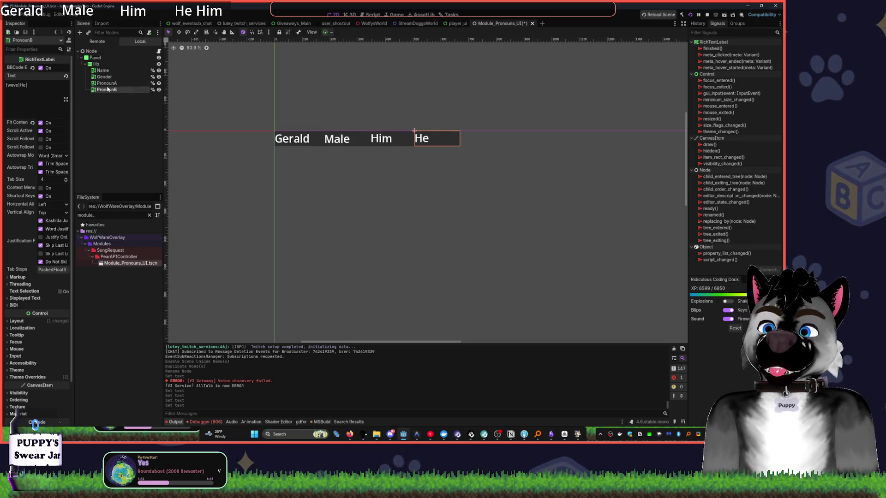
click(104, 83)
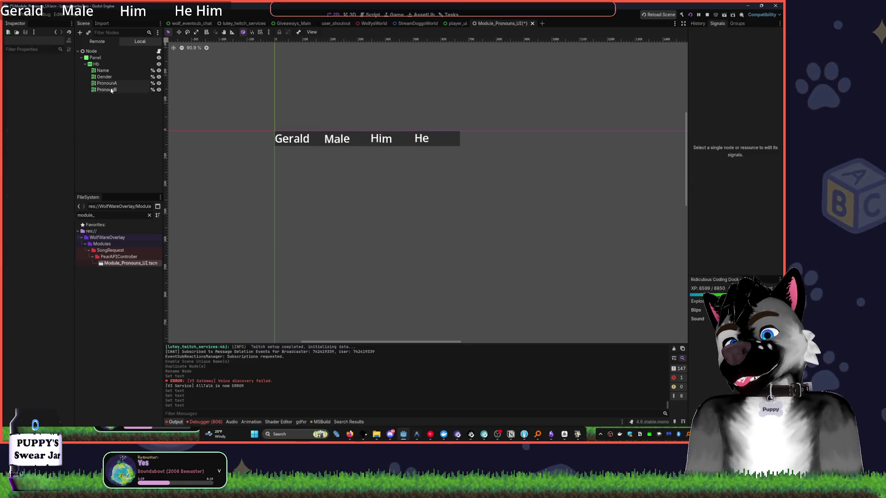
click(111, 90)
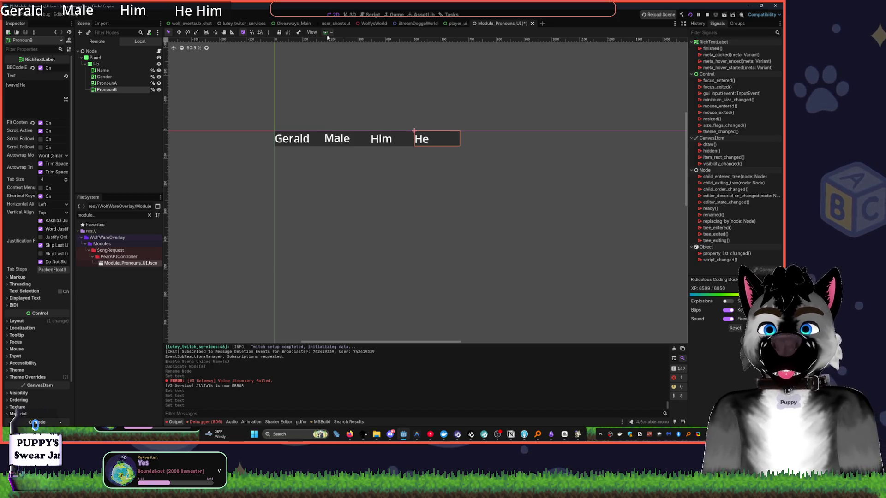
Select the PronounA (Him) label, compare with the user_shoutout scene, and toggle its horizontal Expand
click(328, 34)
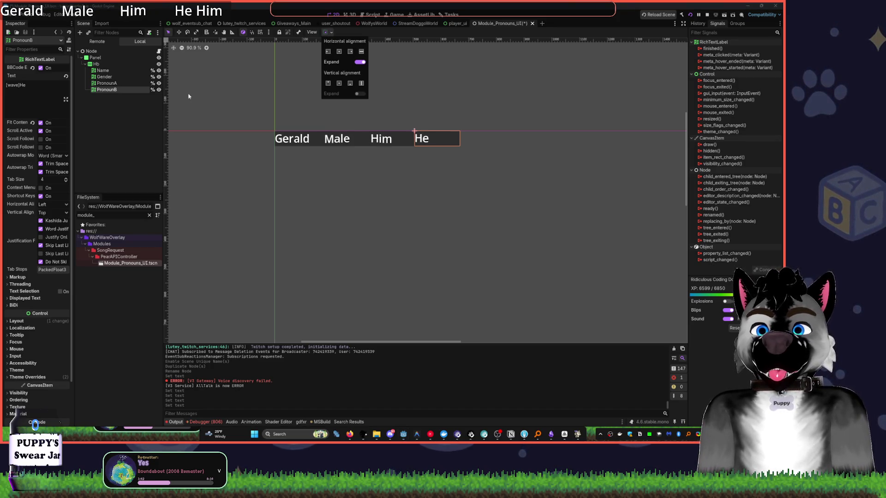
click(110, 83)
click(335, 23)
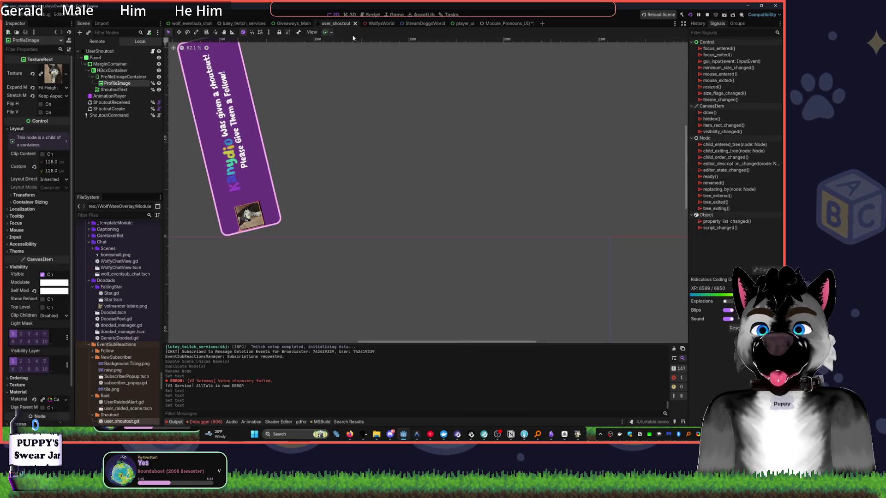
click(501, 24)
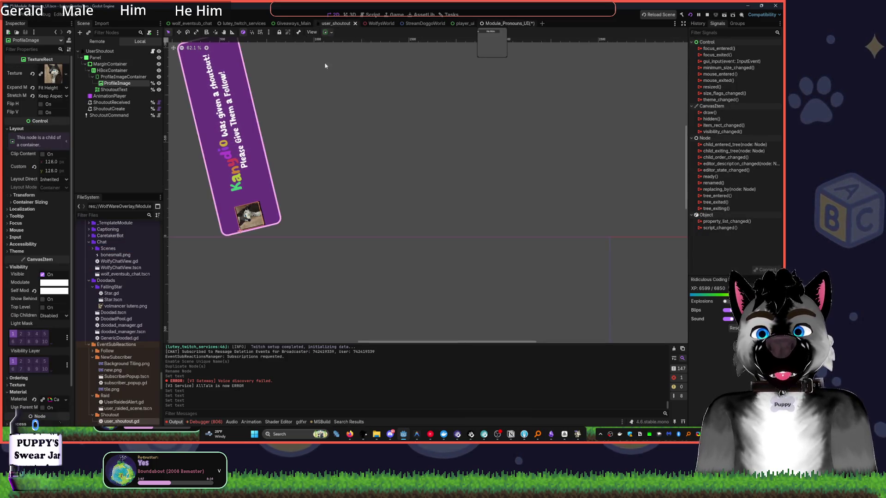
click(133, 89)
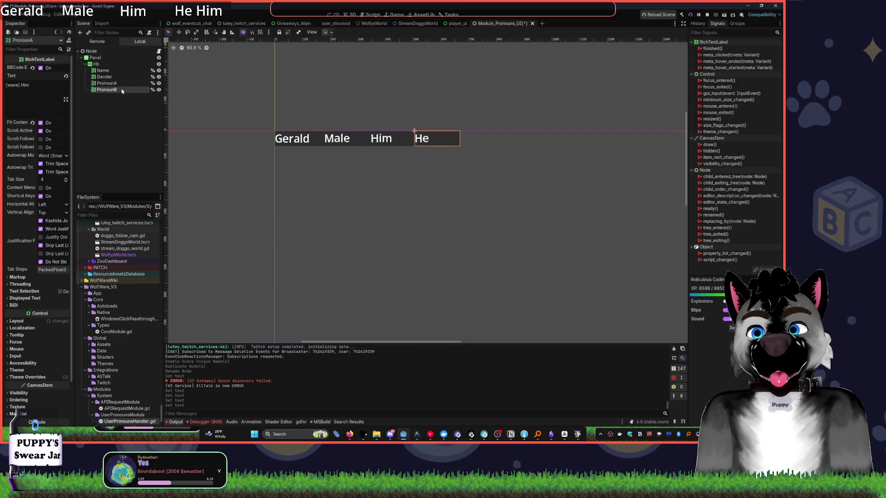
click(324, 32)
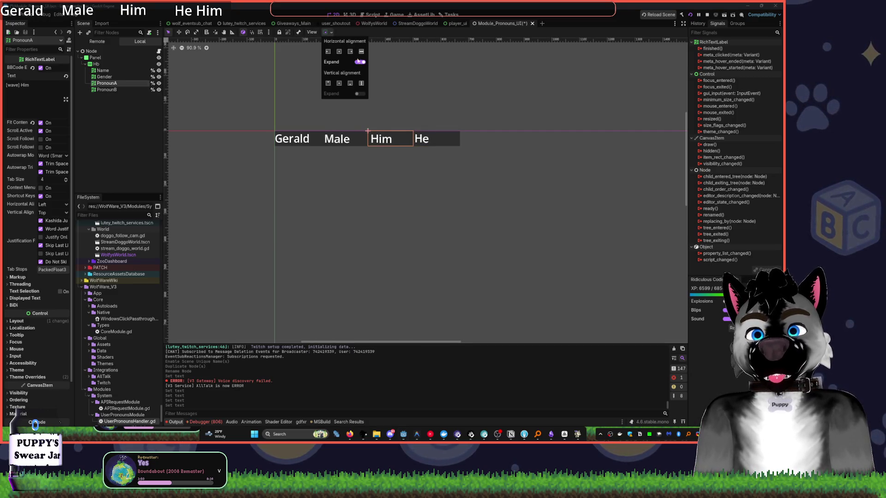
click(350, 55)
click(310, 89)
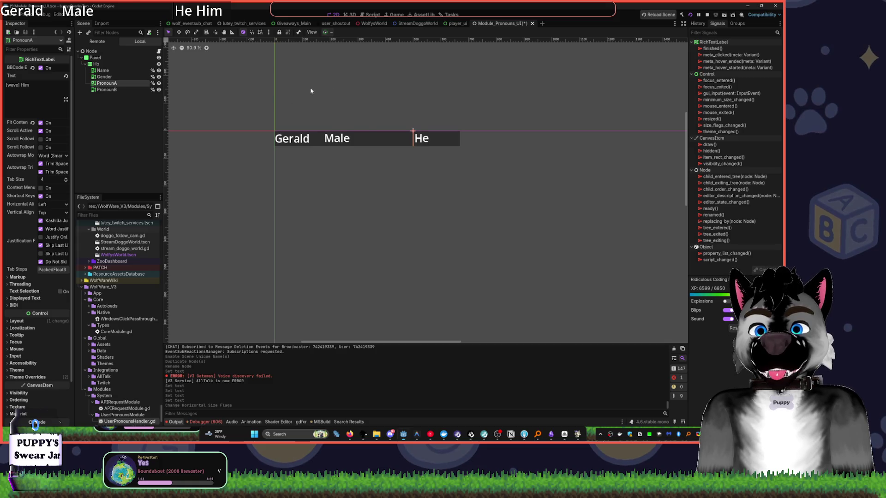
Undo the Expand change and right-align PronounA's Him text, then bring up Create New Node
key(ctrl+z)
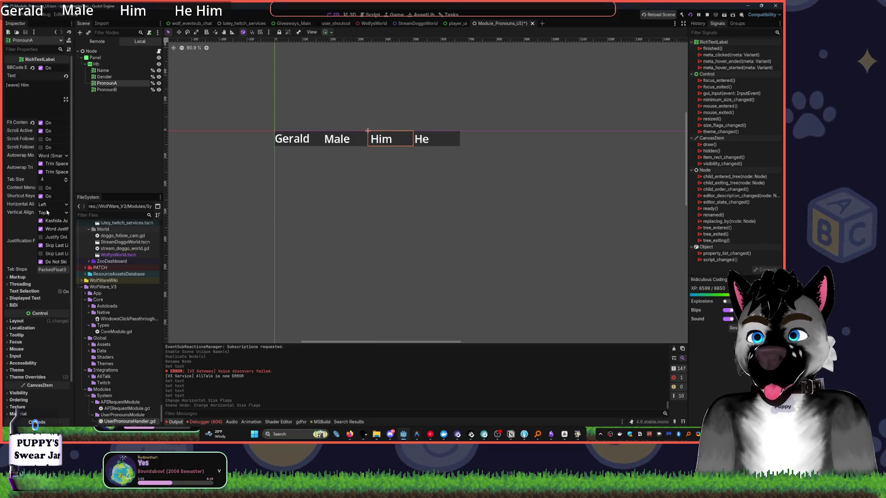
click(52, 205)
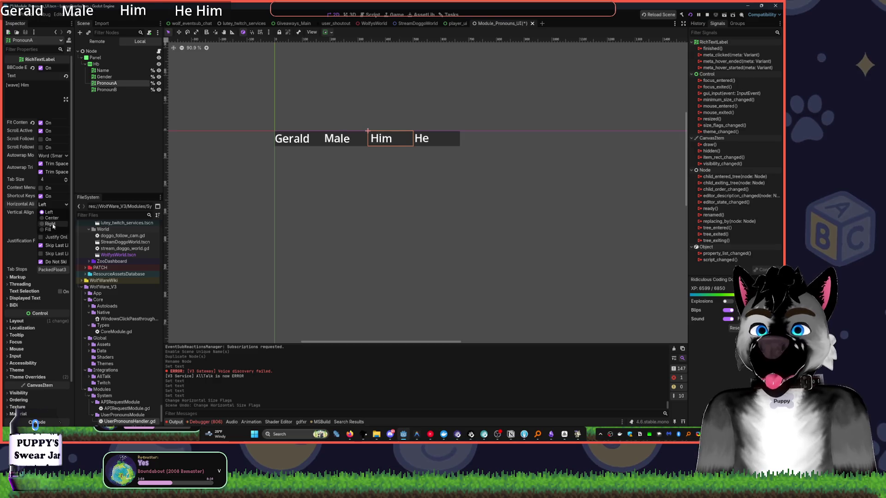
click(51, 224)
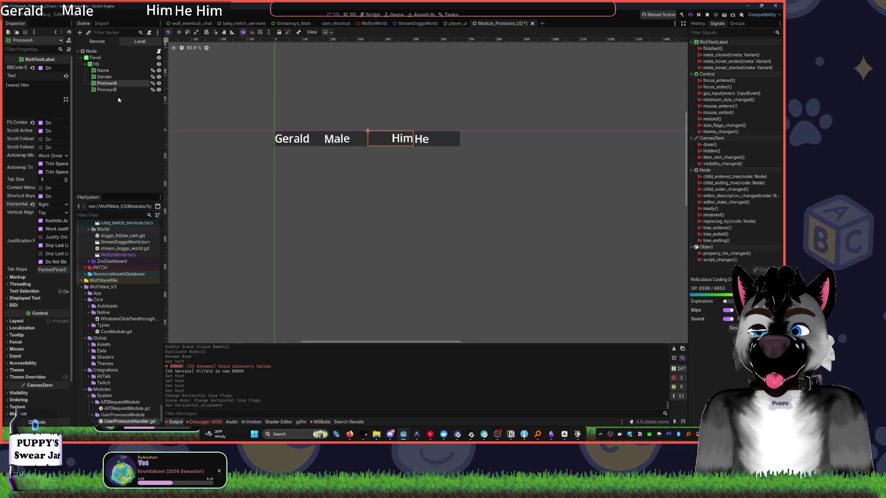
ctrl+click(108, 90)
click(106, 84)
key(ctrl+a)
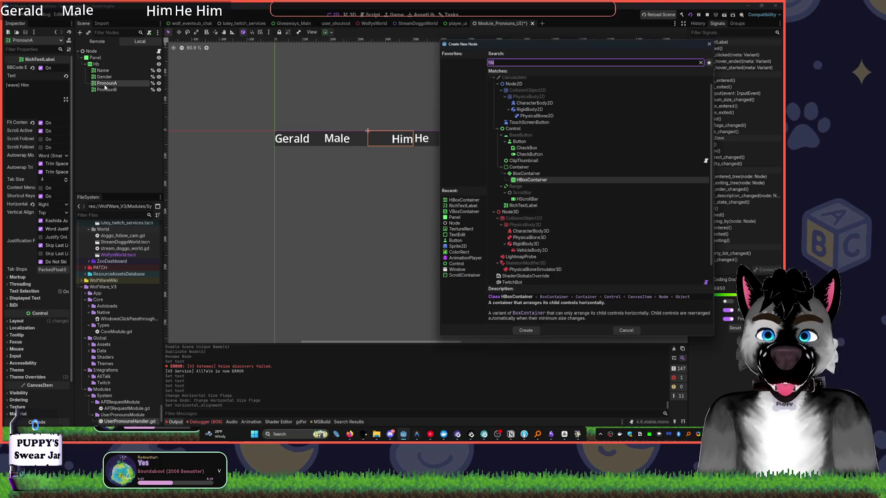
Create a ColorRect node and place it between PronounA and PronounB in the scene tree
text(color)
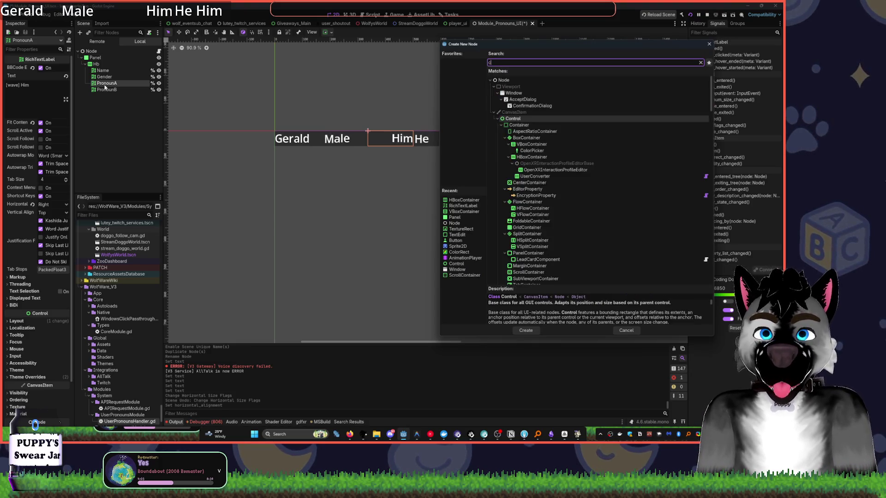
key(Return)
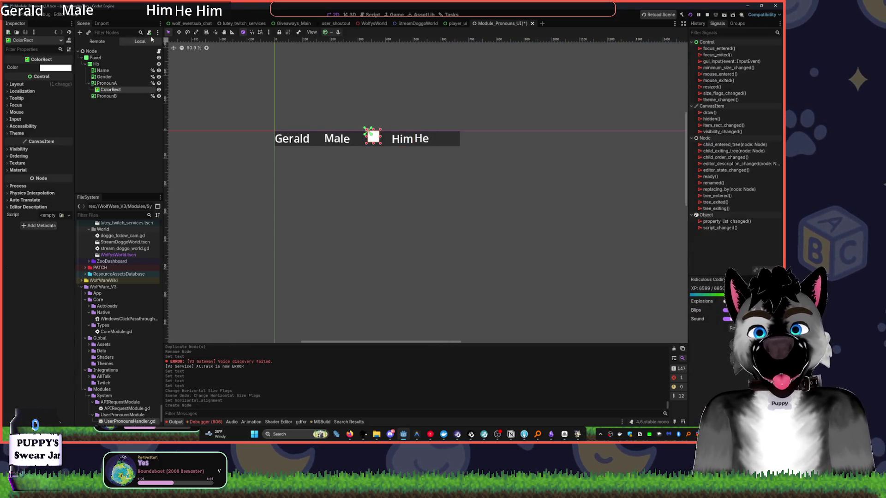
scroll(365, 111, up, 4)
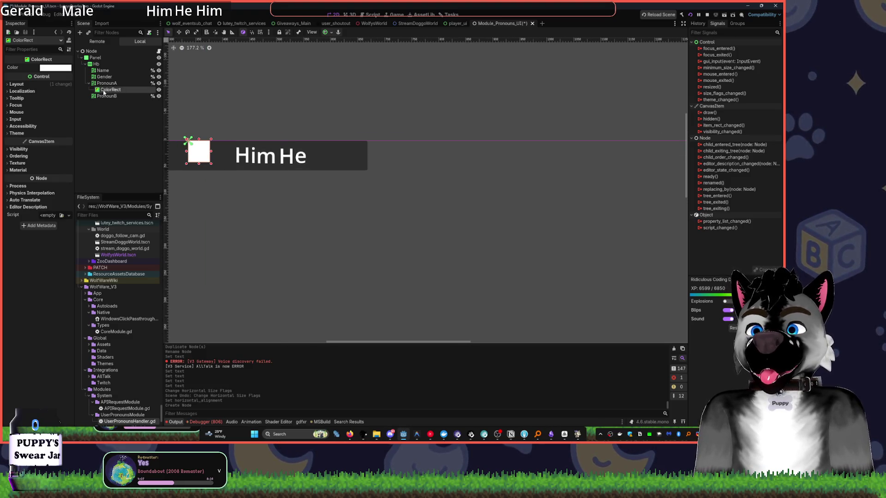
drag(102, 90, 104, 92)
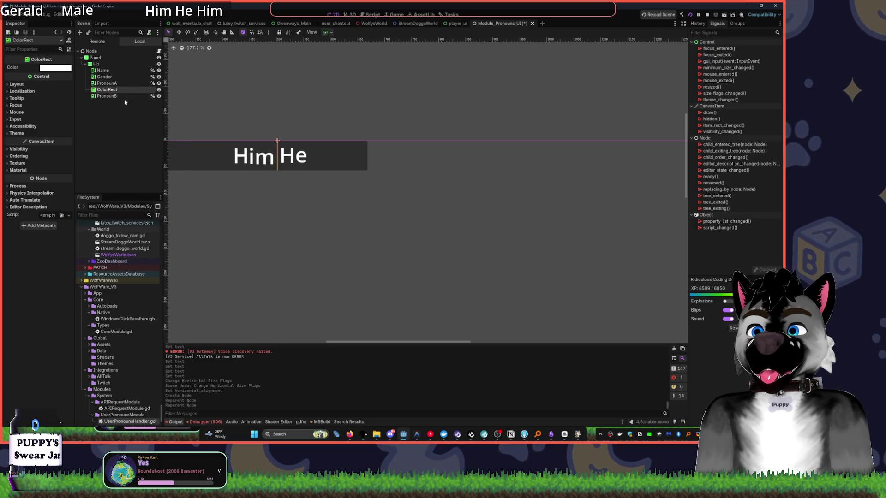
Give the ColorRect a thin custom minimum width of about 2 px as a divider
click(17, 84)
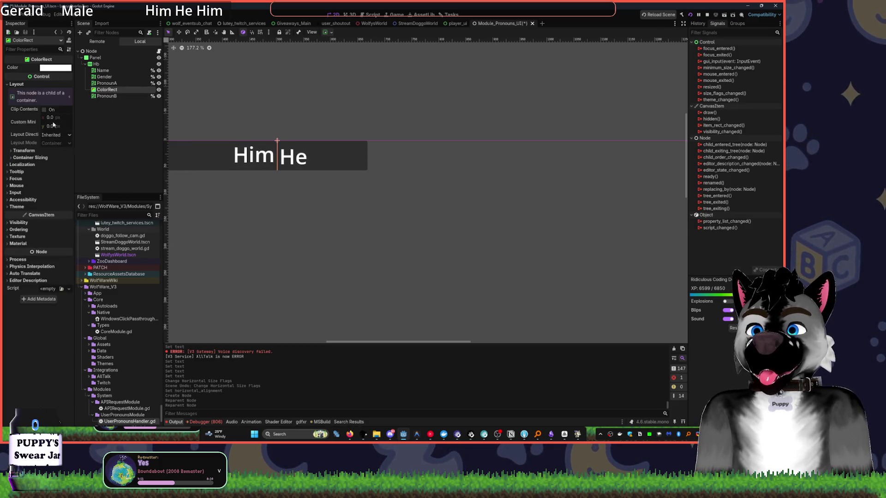
drag(51, 117, 53, 117)
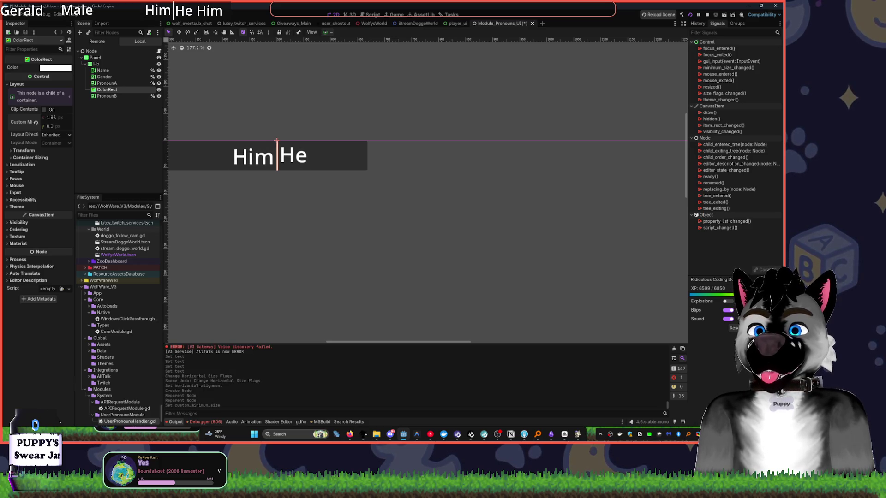
click(118, 143)
drag(263, 109, 406, 75)
click(133, 89)
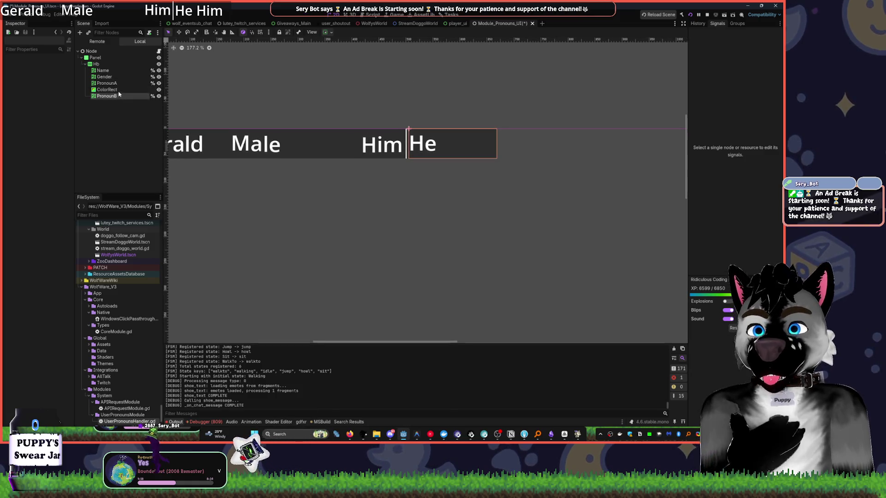
drag(38, 118, 47, 118)
Check the Name label's container sizing options, then select the Gender label
scroll(406, 184, down, 2)
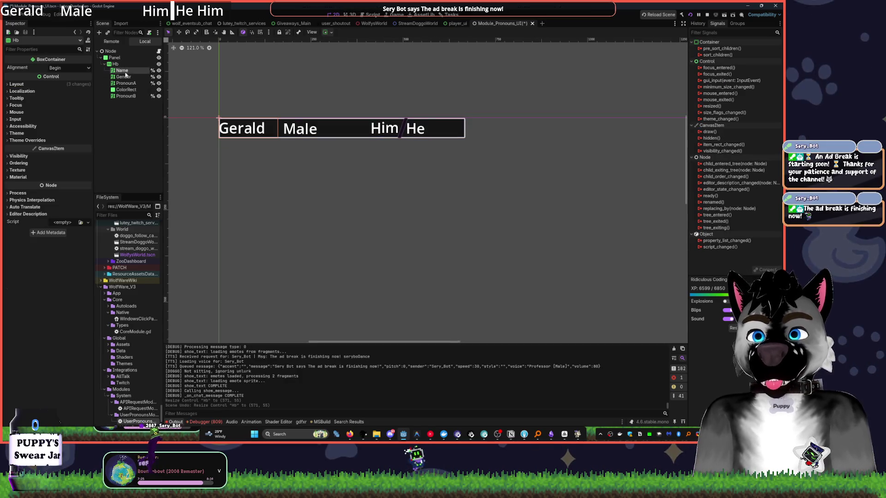
click(122, 70)
click(325, 32)
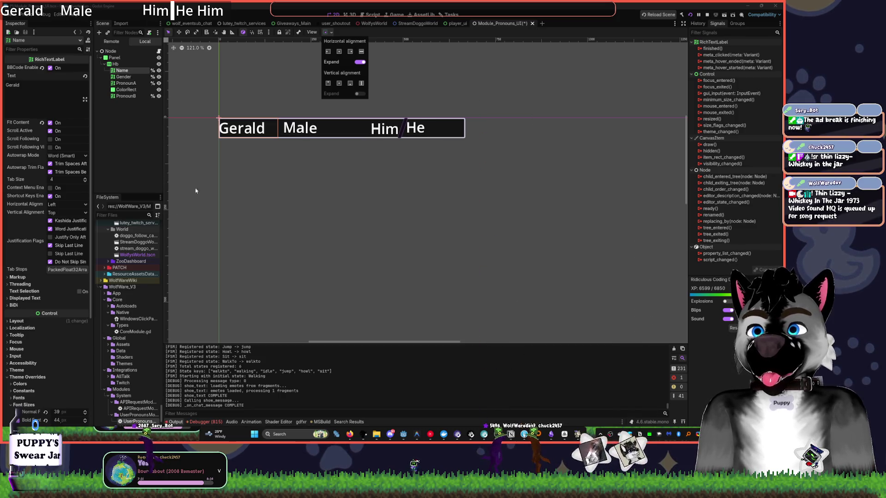
click(133, 78)
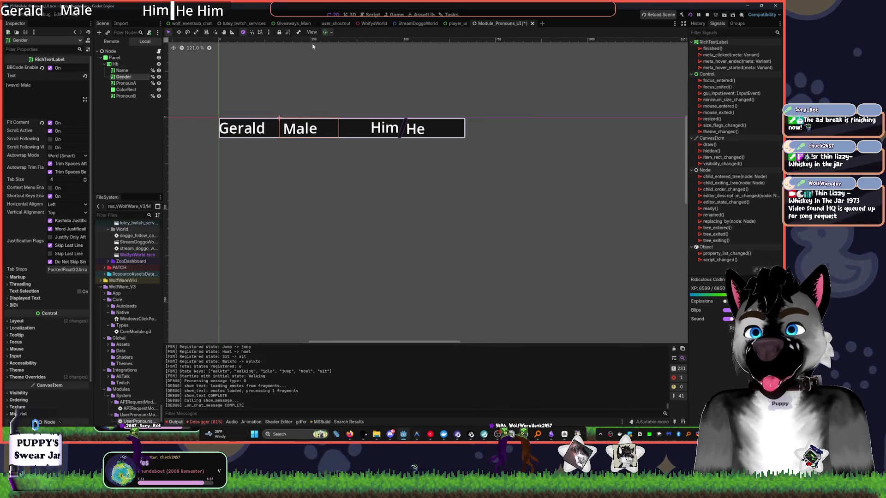
Toggle the Gender label's horizontal Expand off and back on in the Container Sizing options
click(325, 32)
click(360, 62)
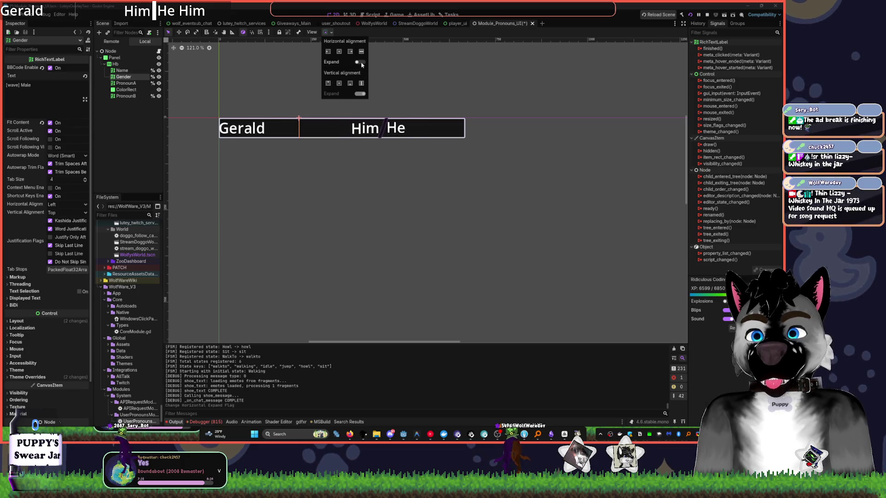
click(359, 62)
click(349, 52)
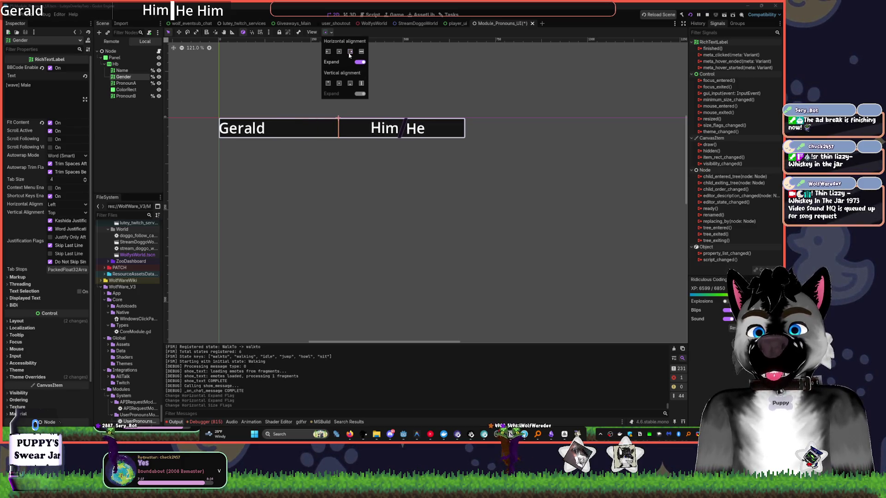
click(350, 51)
click(359, 62)
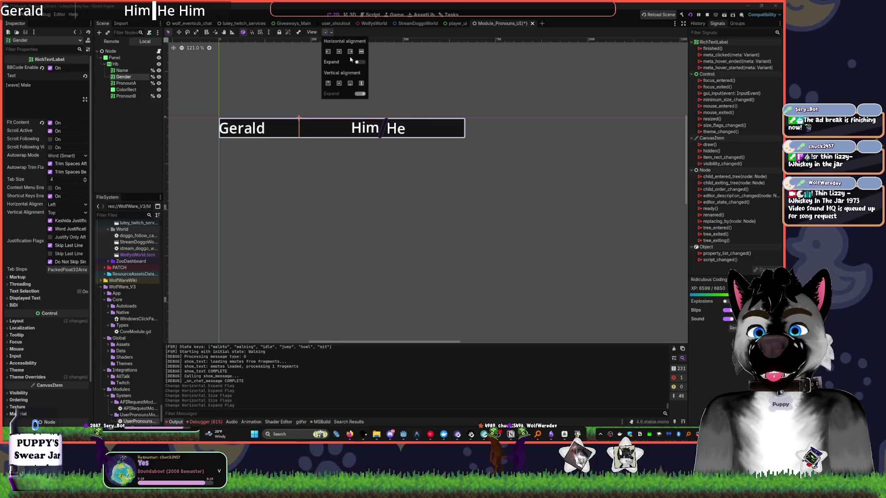
click(362, 51)
click(362, 62)
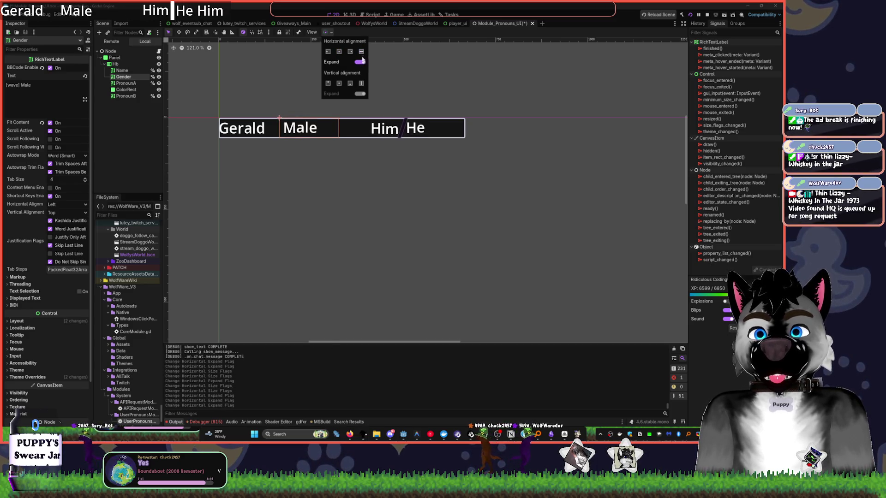
click(130, 83)
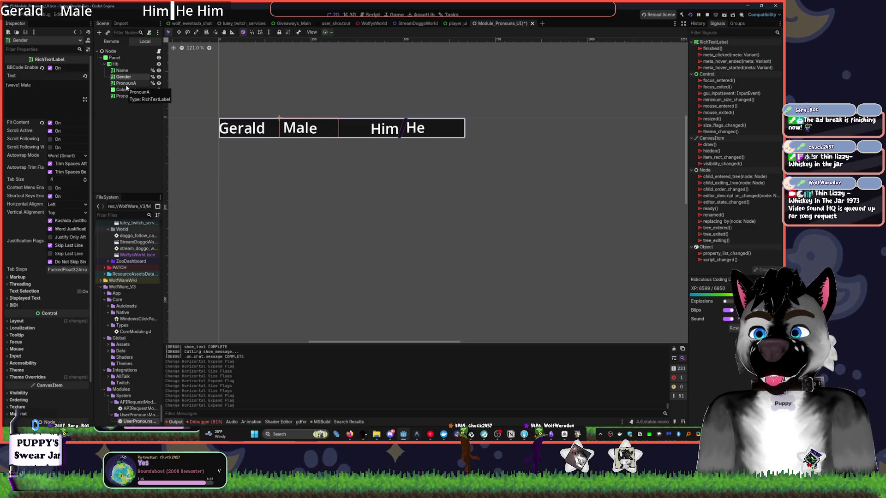
Bring up the music player, return to the Godot editor and deselect the Gender label
click(430, 437)
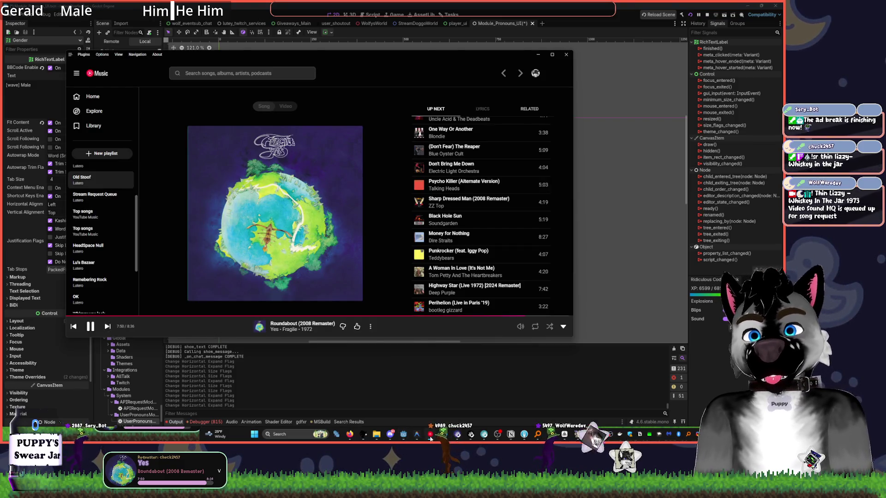
click(430, 437)
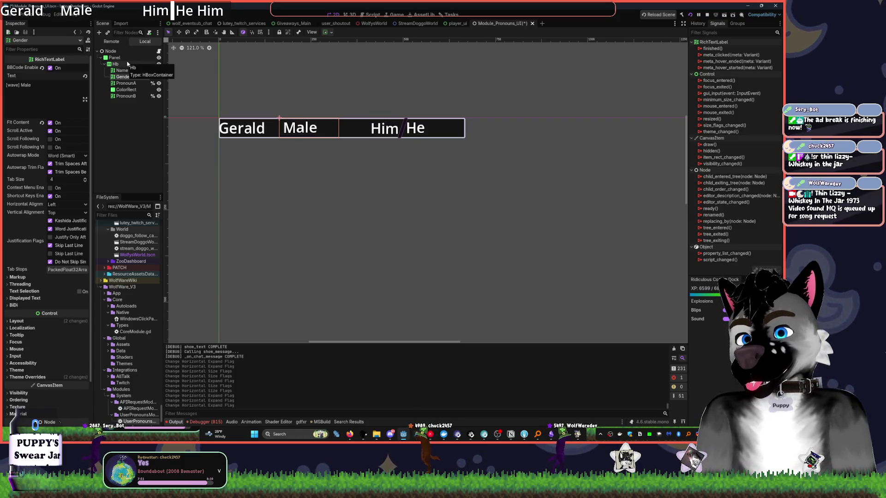
click(129, 142)
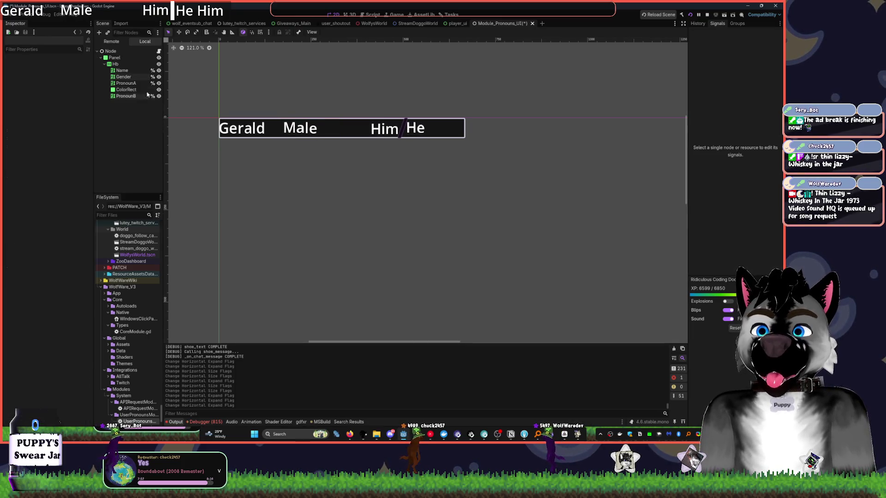
Give the Panel's StyleBox corner radius 15 on all four corners and corner detail 20
click(114, 57)
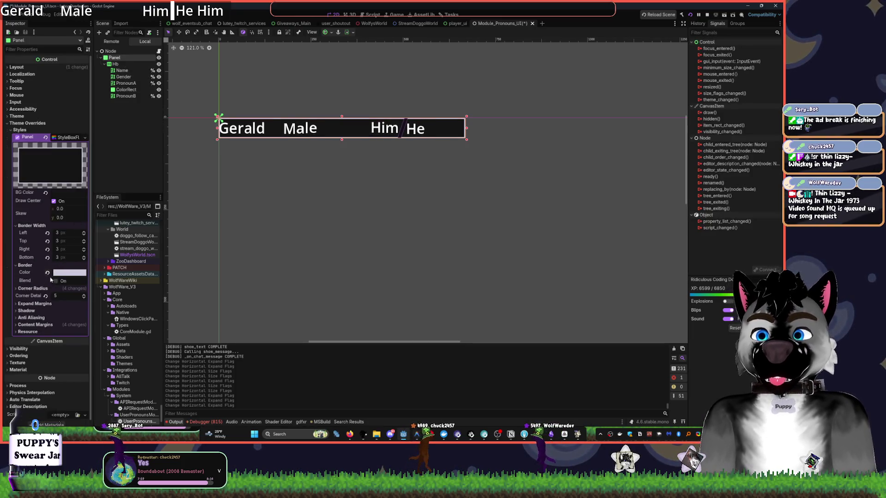
click(32, 289)
drag(60, 328, 64, 326)
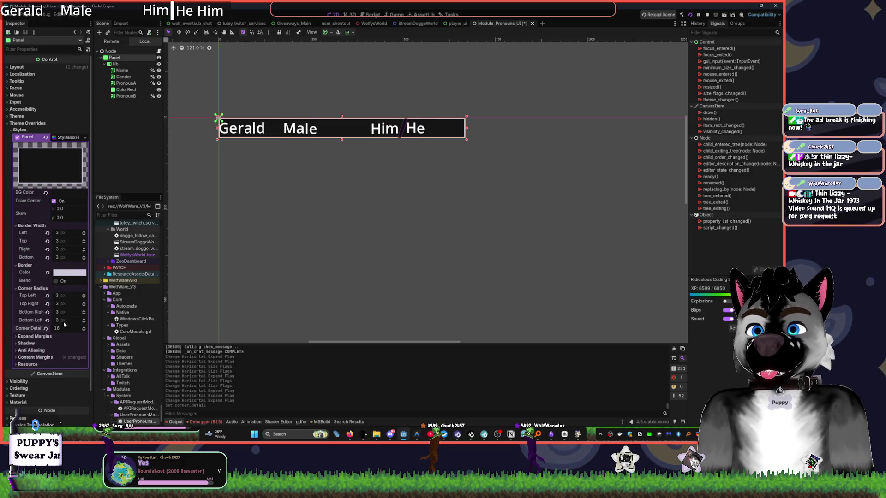
drag(58, 295, 65, 294)
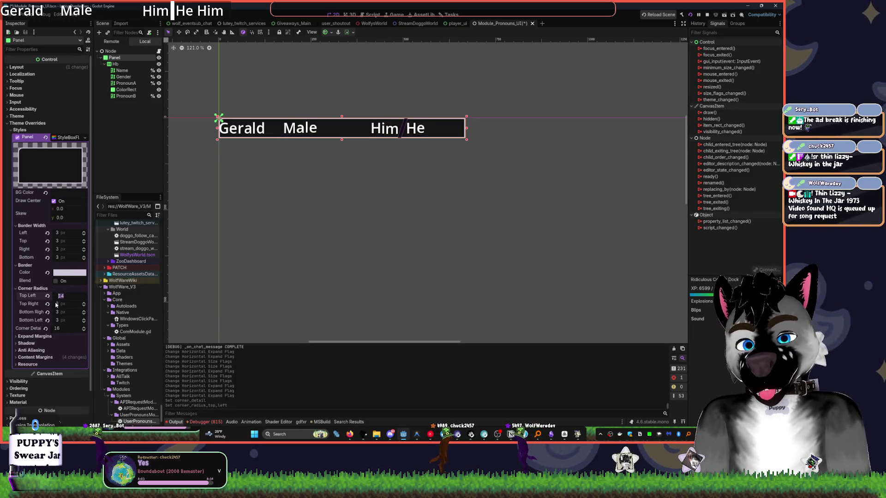
key(Tab)
text(15)
key(Tab)
text(15)
key(Tab)
text(15)
key(Tab)
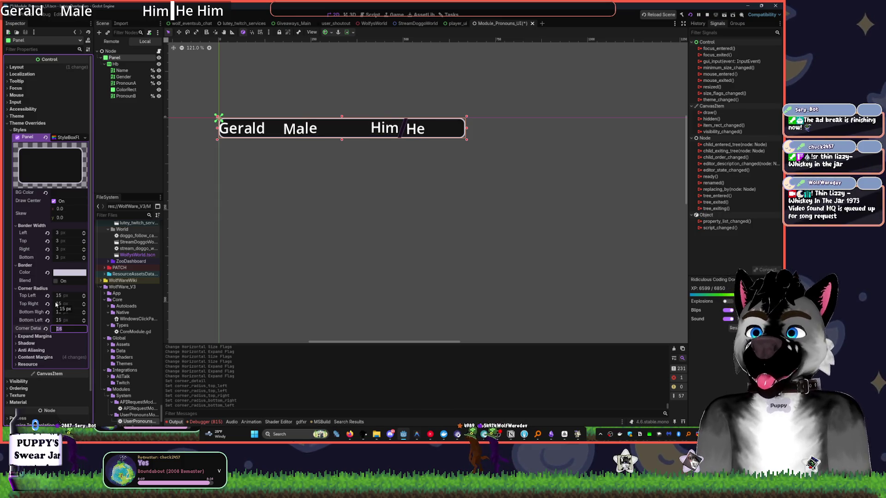
key(Return)
scroll(56, 304, down, 1)
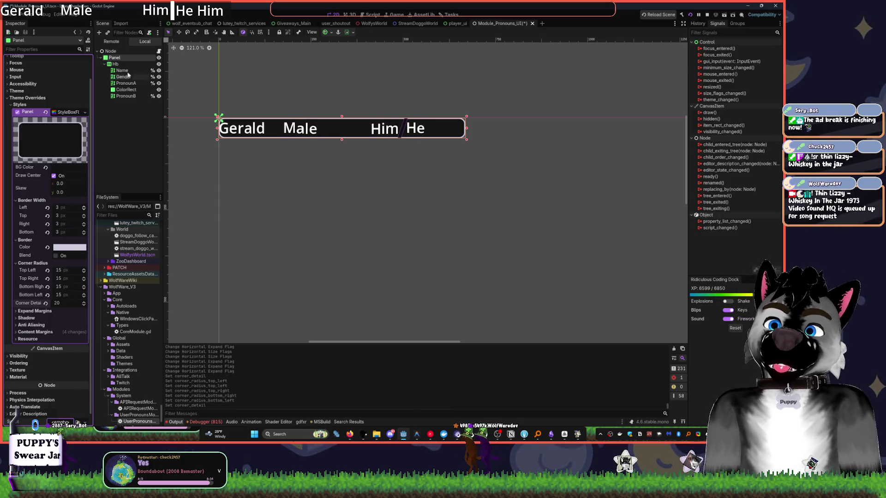
click(118, 64)
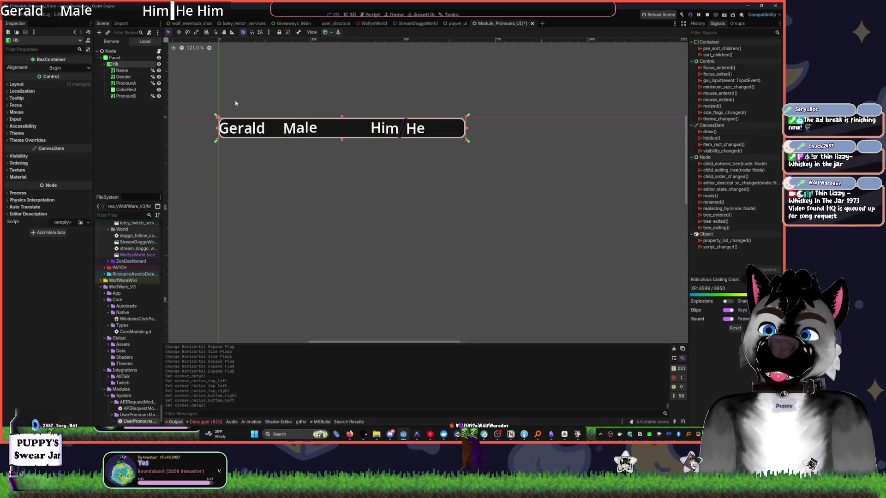
key(XF86AudioLowerVolume)
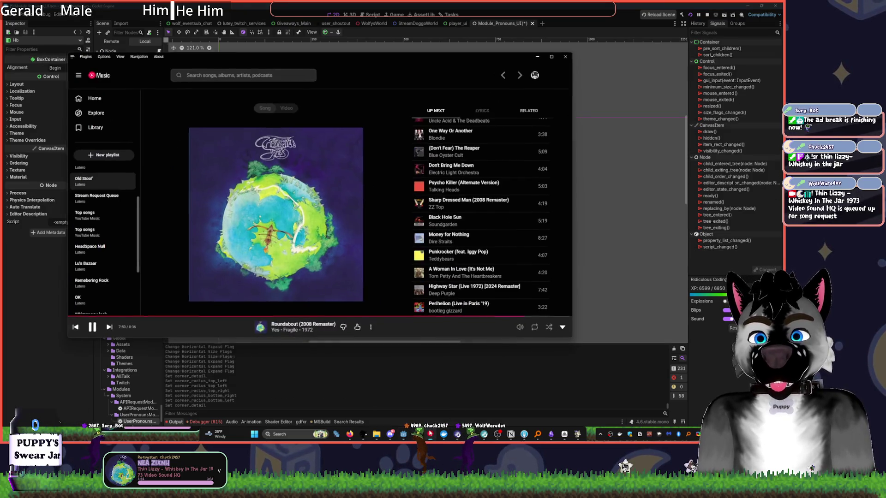
click(41, 257)
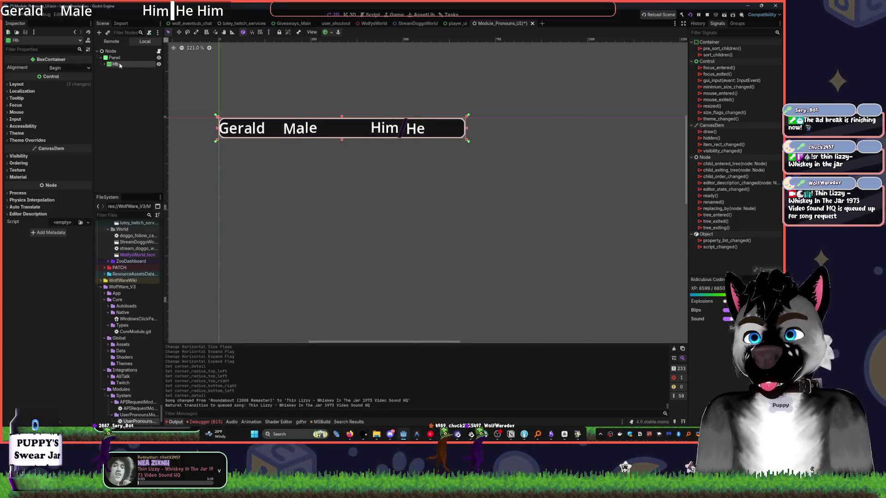
Add a MarginContainer as a child of the Panel
click(144, 70)
click(115, 58)
key(ctrl+a)
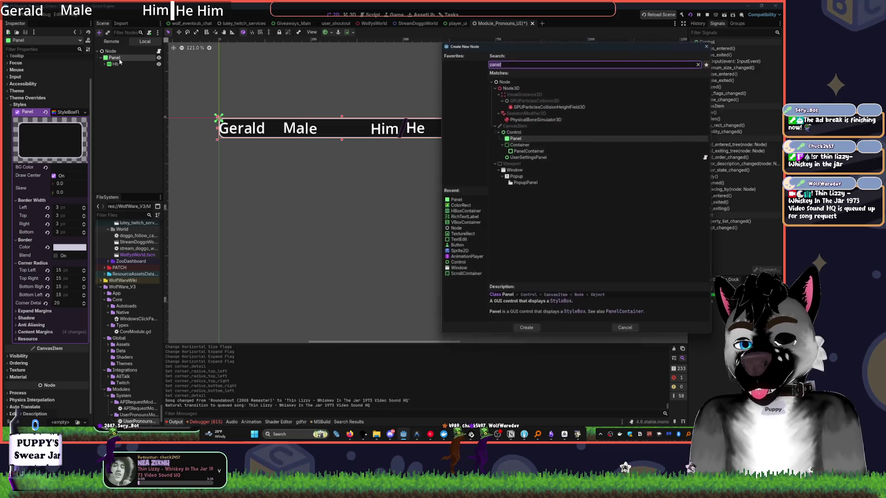
text(margin)
key(Return)
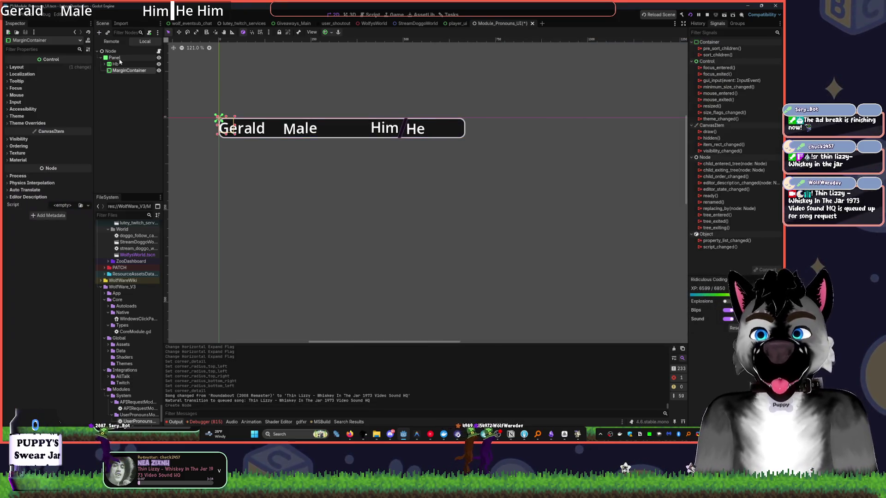
Move the Hb container inside the new MarginContainer
click(114, 64)
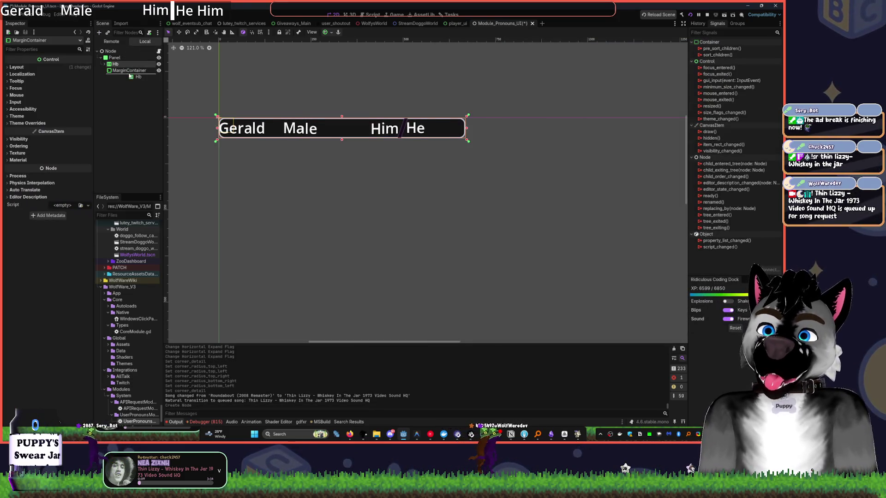
double_click(114, 65)
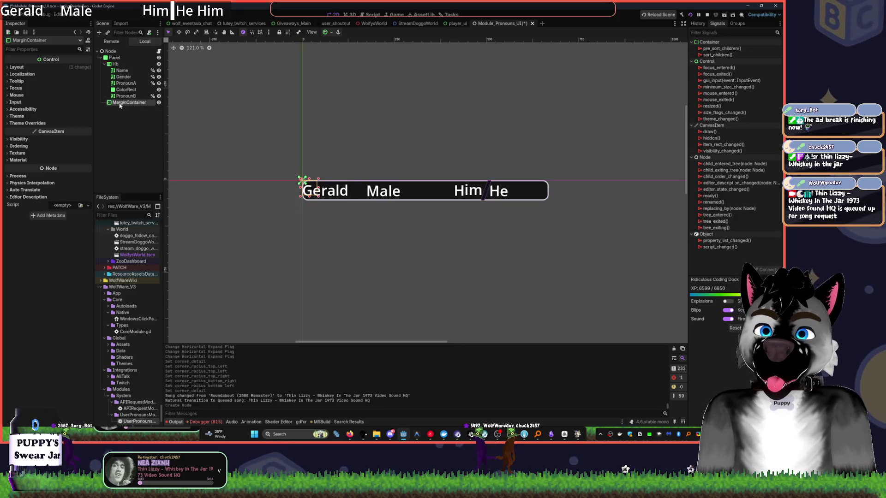
click(105, 64)
drag(114, 64, 119, 66)
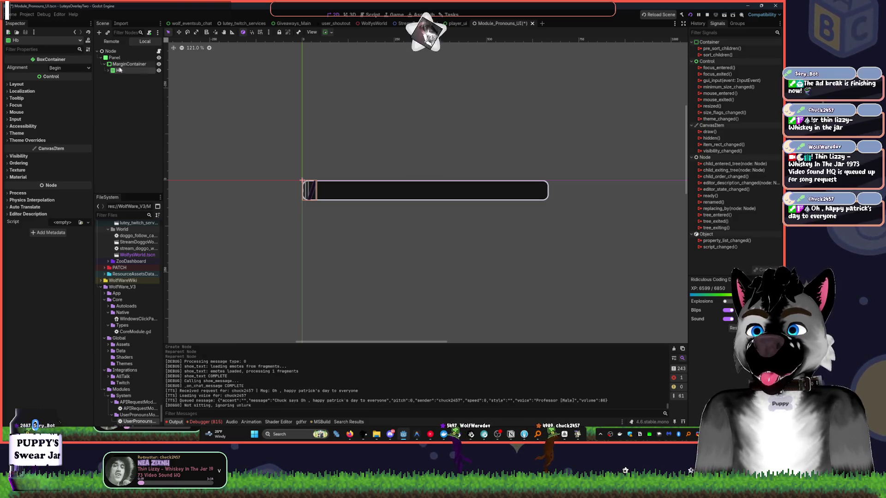
Apply the Full Rect anchor preset to the MarginContainer so it fills the panel
click(128, 64)
click(327, 31)
click(361, 85)
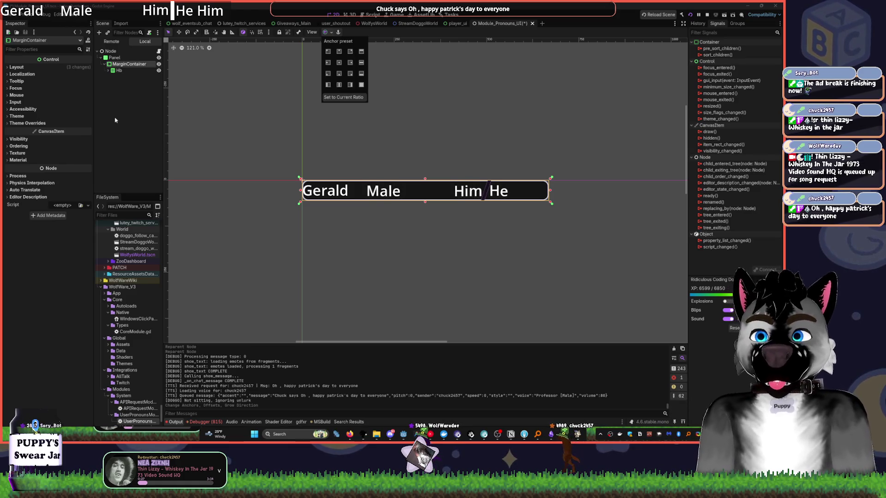
click(215, 97)
click(119, 71)
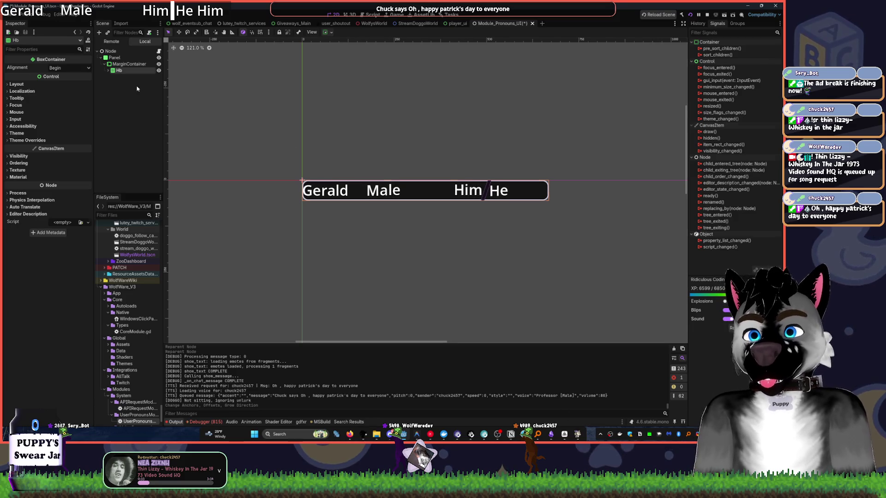
click(107, 70)
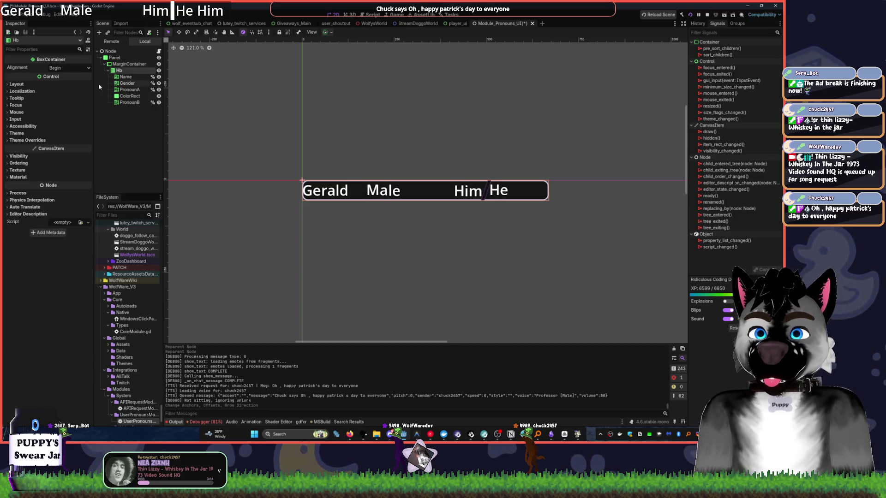
Select the MarginContainer and expand its Theme Overrides Constants in the Inspector
click(122, 66)
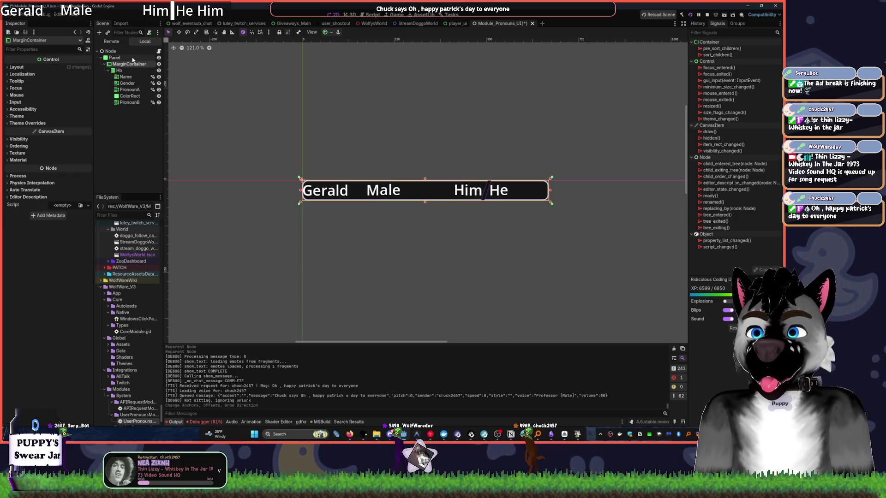
click(35, 125)
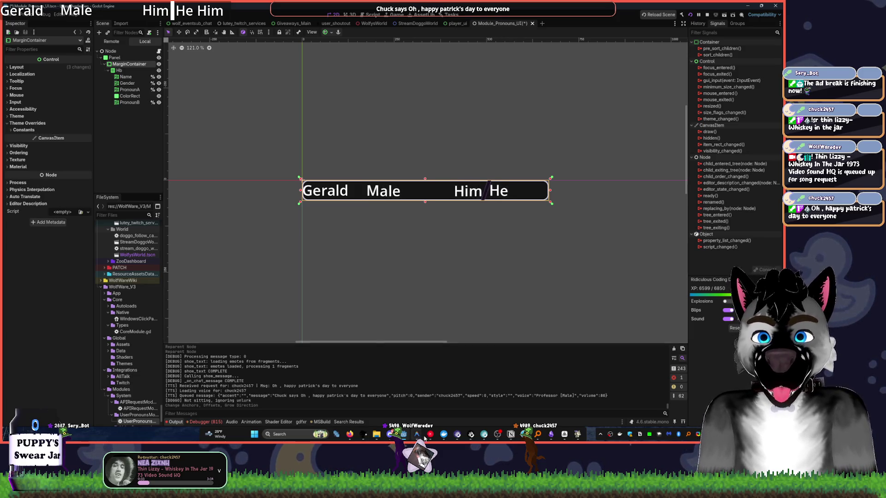
click(428, 436)
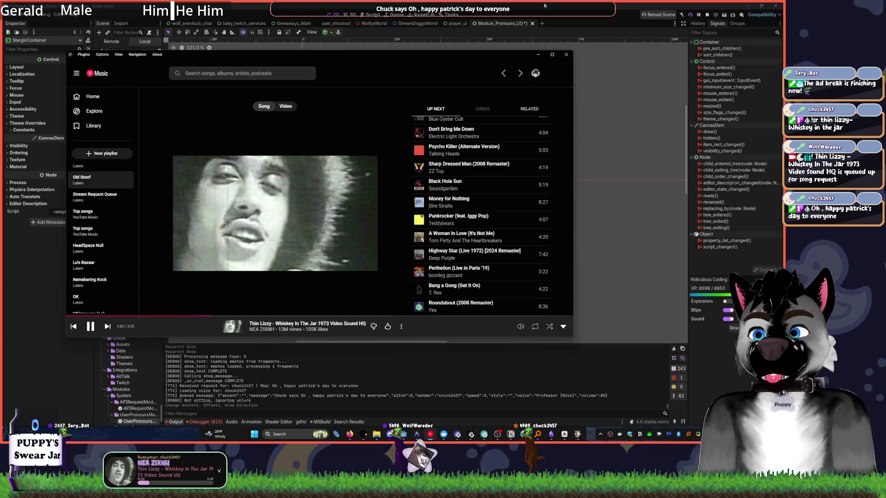
click(85, 55)
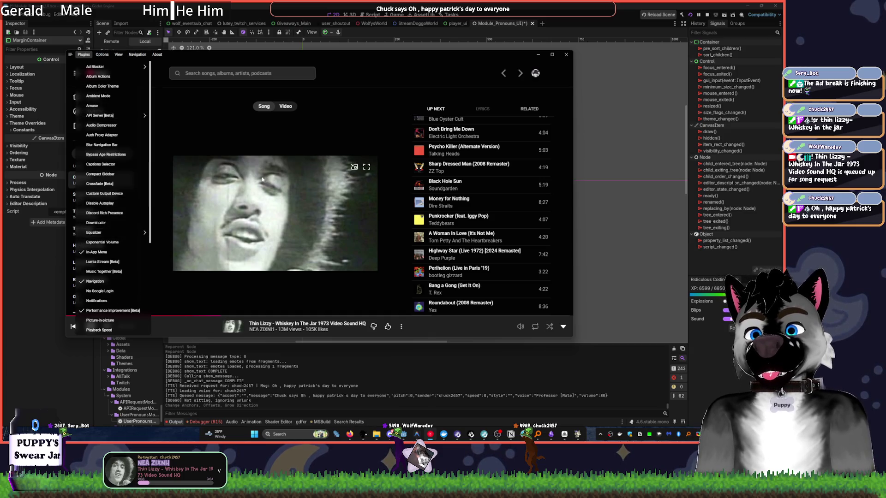
mouse_move(125, 233)
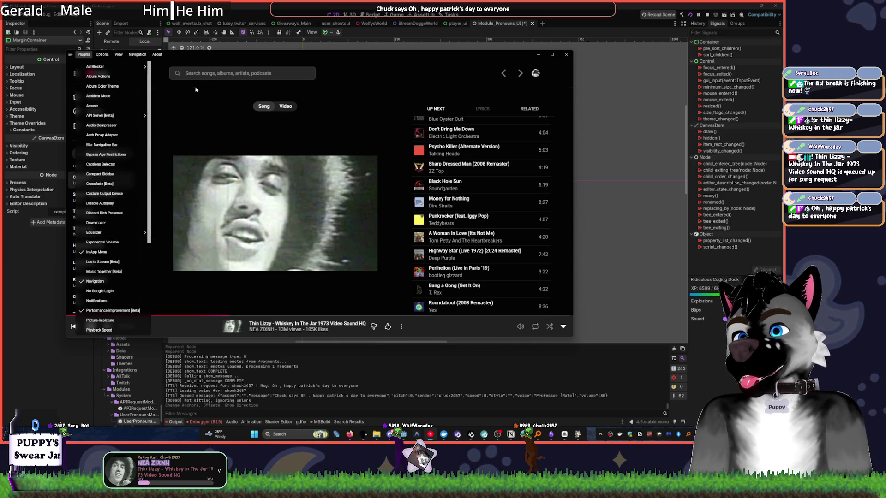
click(416, 41)
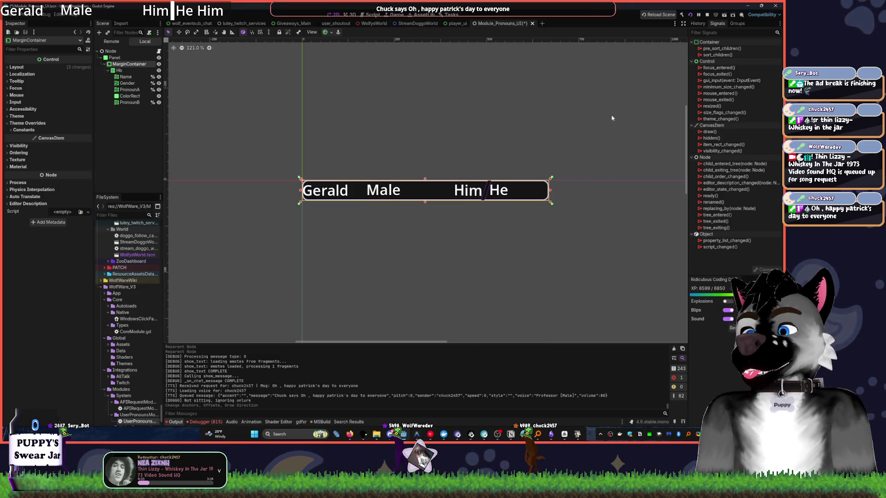
Edit the MarginContainer's margin constants, entering 6 and 7 for the first margins
drag(545, 189, 546, 190)
click(326, 32)
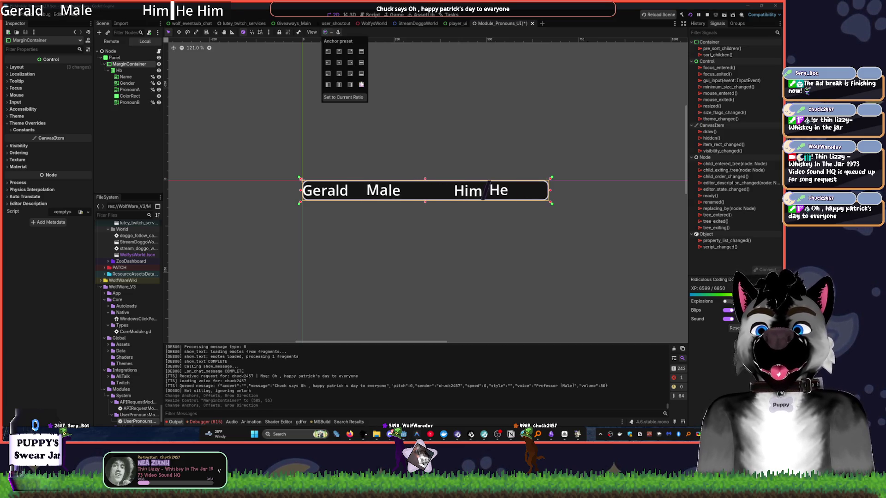
click(134, 68)
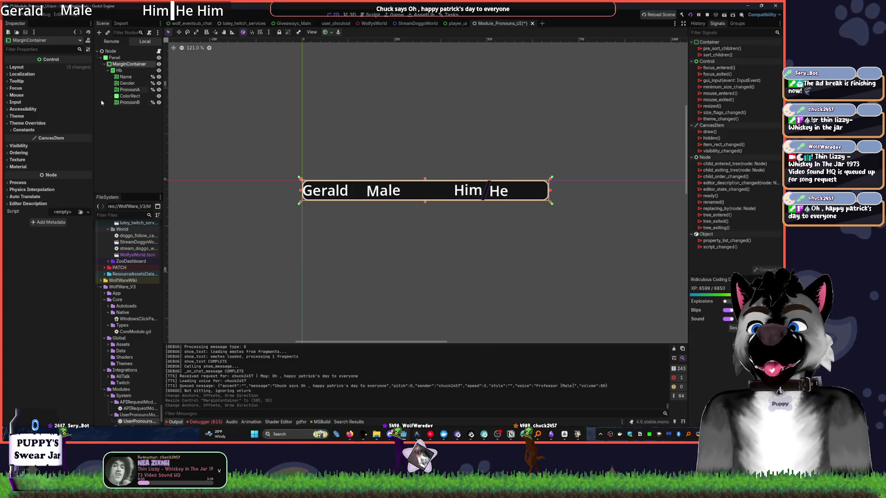
click(30, 131)
mouse_move(57, 137)
mouse_down()
mouse_move(66, 143)
mouse_move(60, 159)
mouse_up()
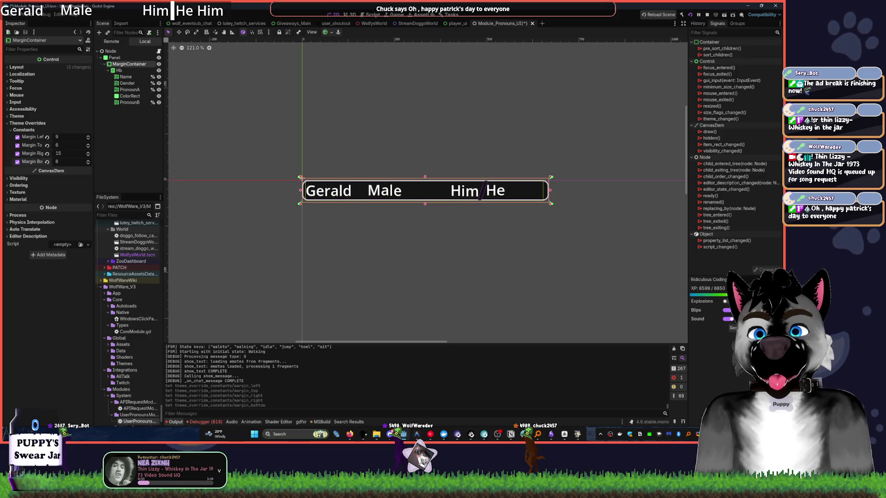
click(59, 131)
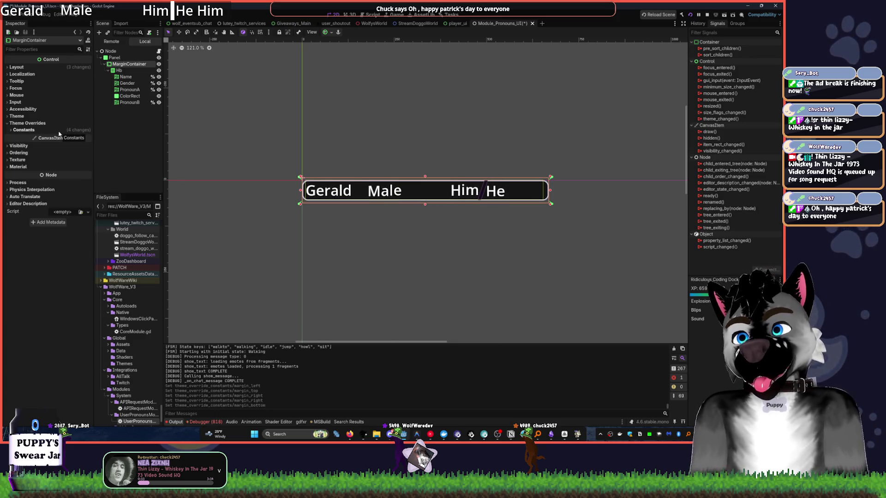
click(60, 131)
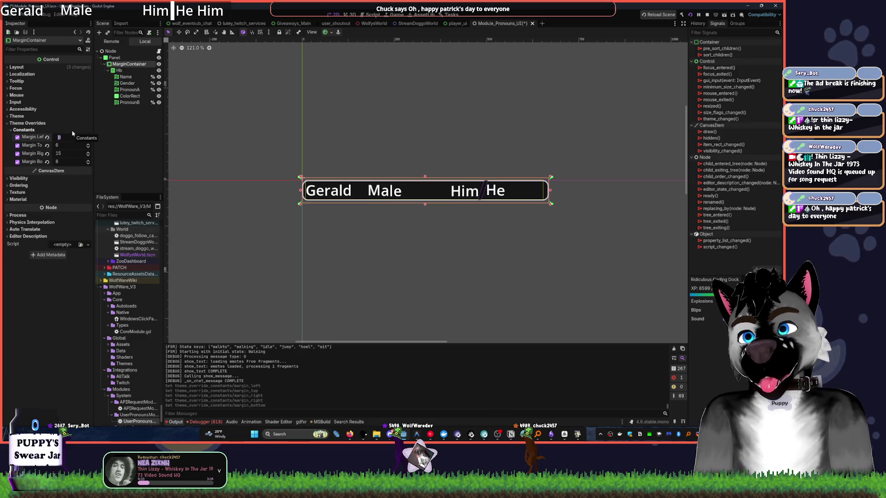
text(6)
key(Tab)
key(Tab)
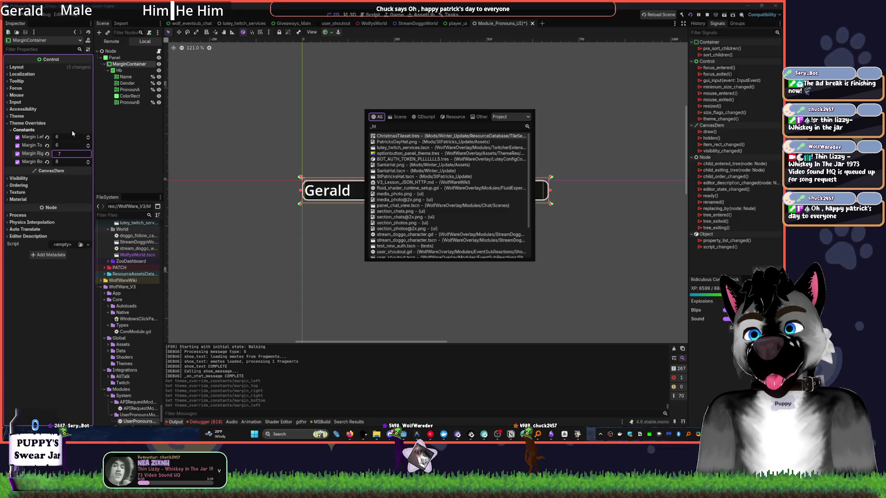
key(Return)
text(7)
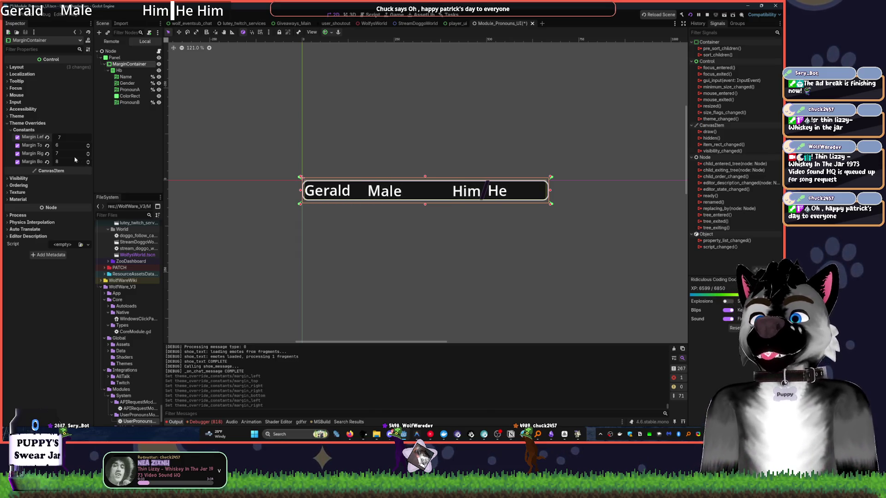
Finish the margins, correcting the bottom margin to 8
click(67, 146)
click(72, 161)
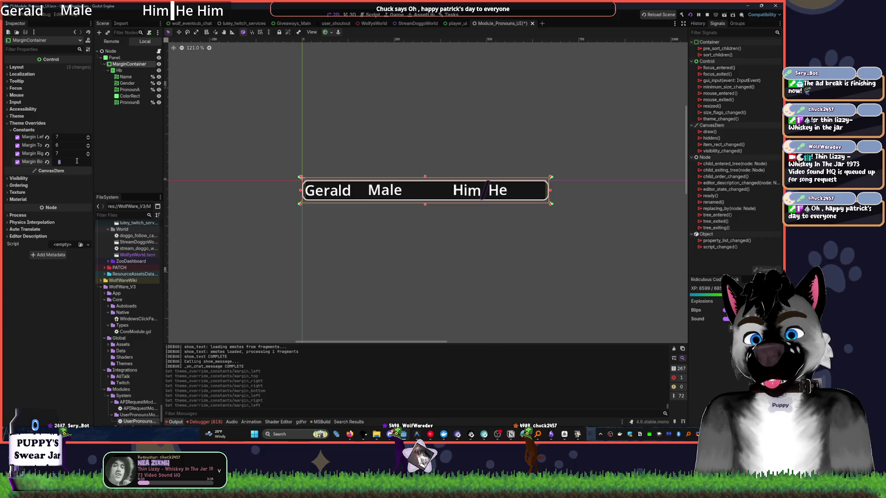
text(3)
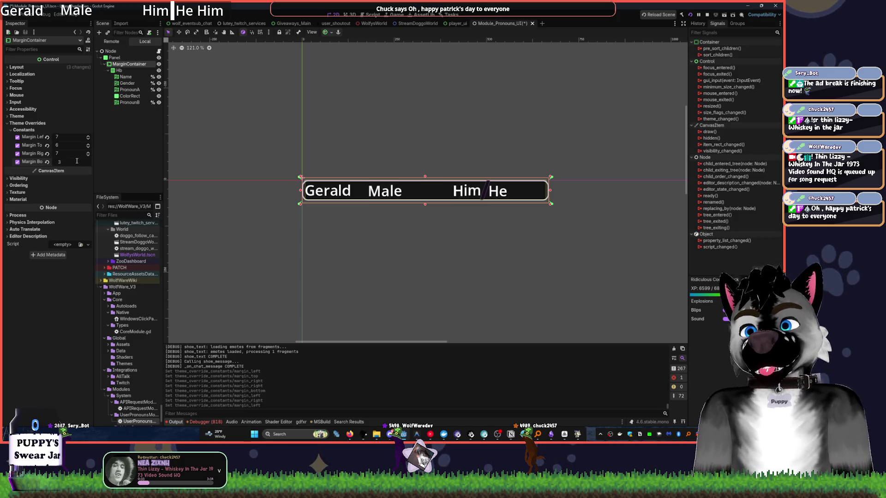
key(BackSpace)
text(8)
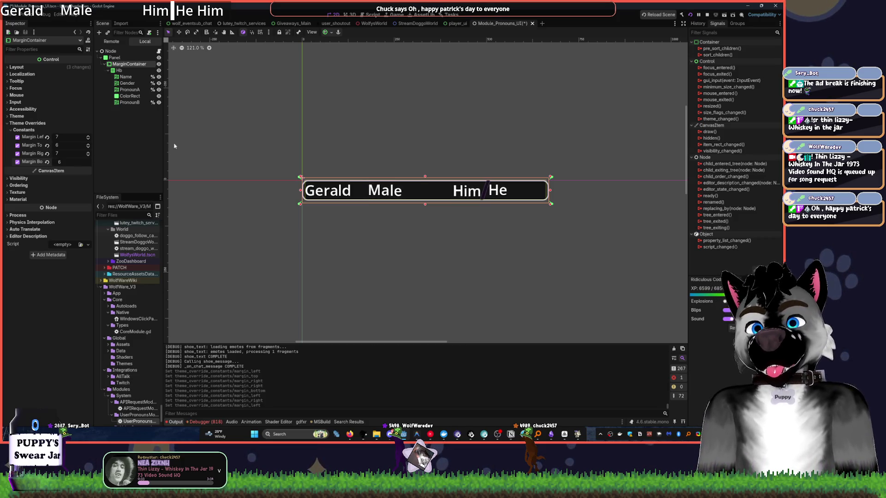
Select the Panel and drag its right edge left to narrow the background
click(366, 99)
scroll(435, 194, up, 3)
click(115, 57)
mouse_move(635, 188)
mouse_down()
mouse_move(500, 181)
mouse_move(571, 186)
mouse_move(557, 187)
mouse_up()
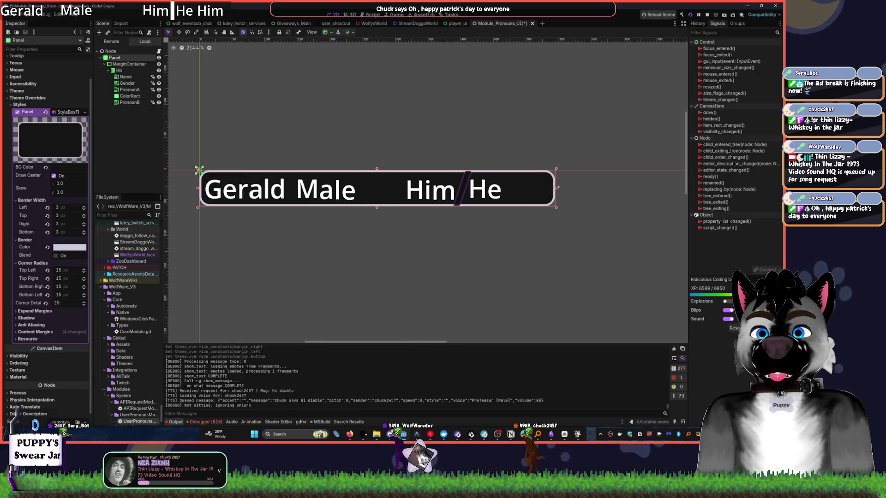
Widen the Panel to about 787 px and make it slightly taller so the labels spread out
click(127, 85)
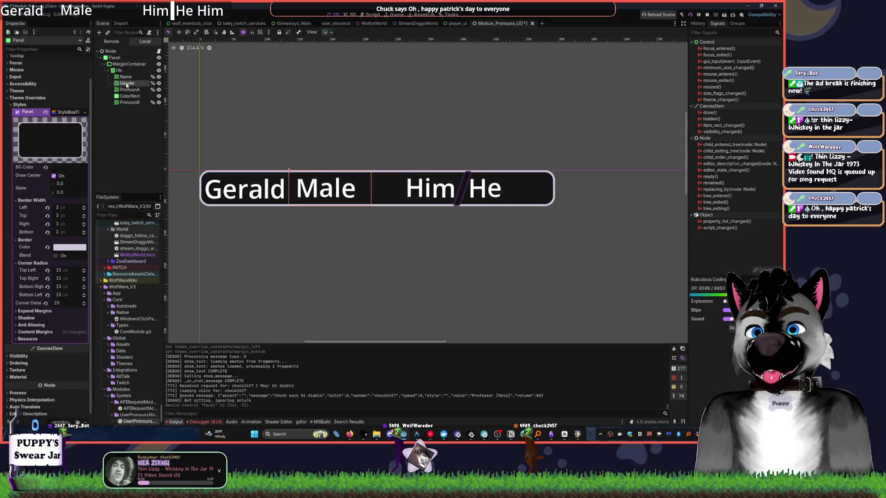
click(479, 169)
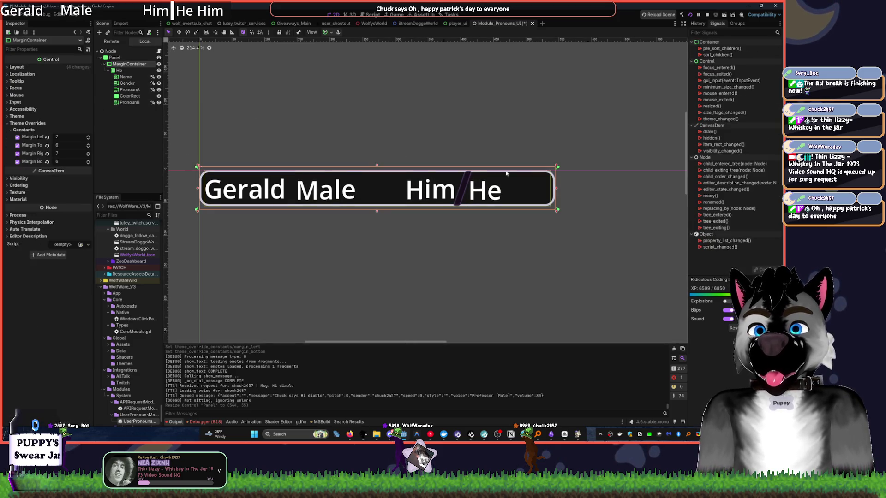
click(128, 59)
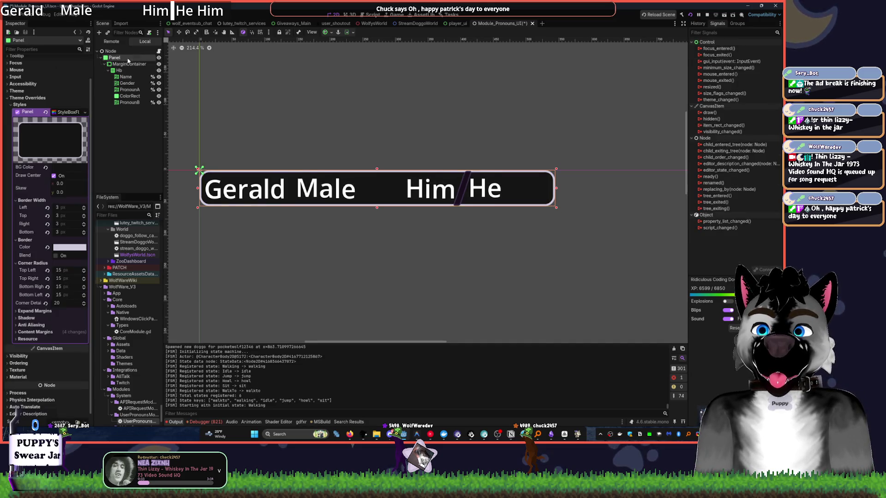
drag(556, 189, 656, 193)
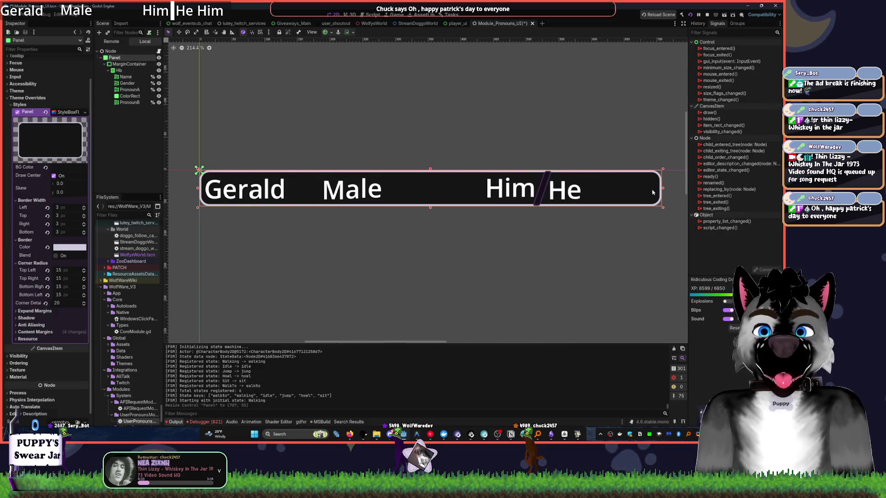
drag(430, 207, 429, 217)
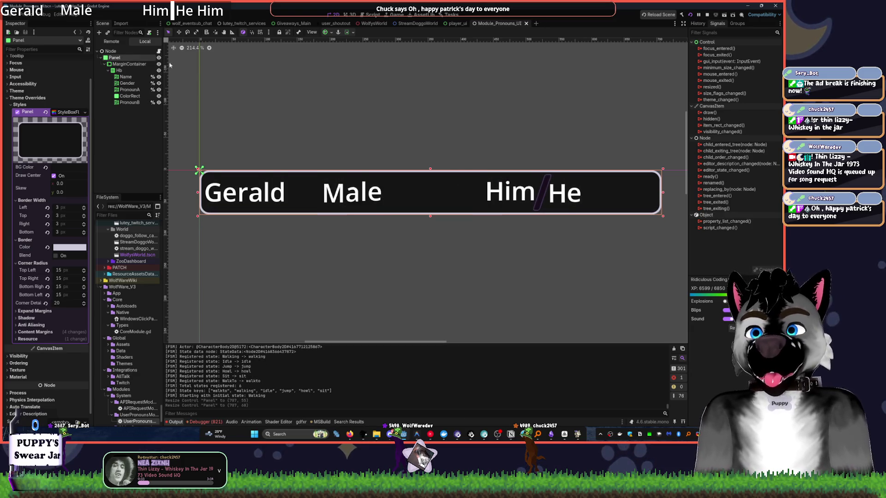
Add a blank line below the username variable in UserPronounsHandler.gd, then start Attach Script on Panel
click(158, 51)
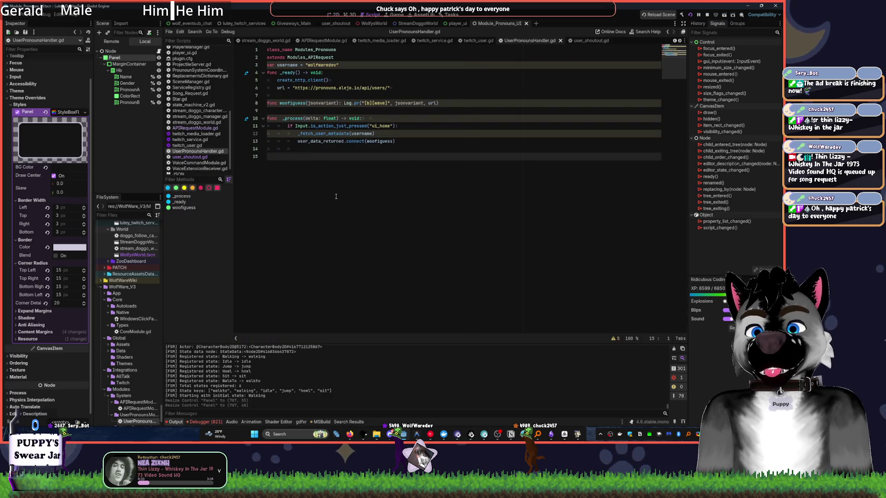
click(351, 65)
key(Return)
key(Return)
click(334, 222)
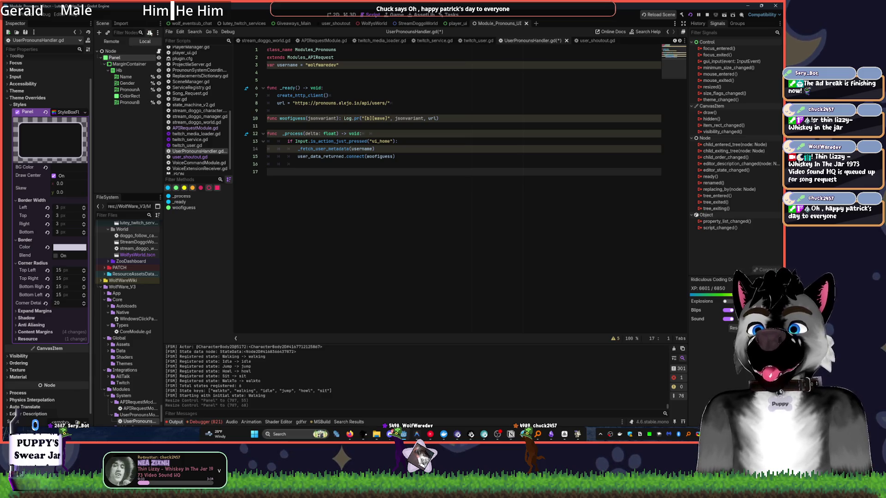
click(149, 33)
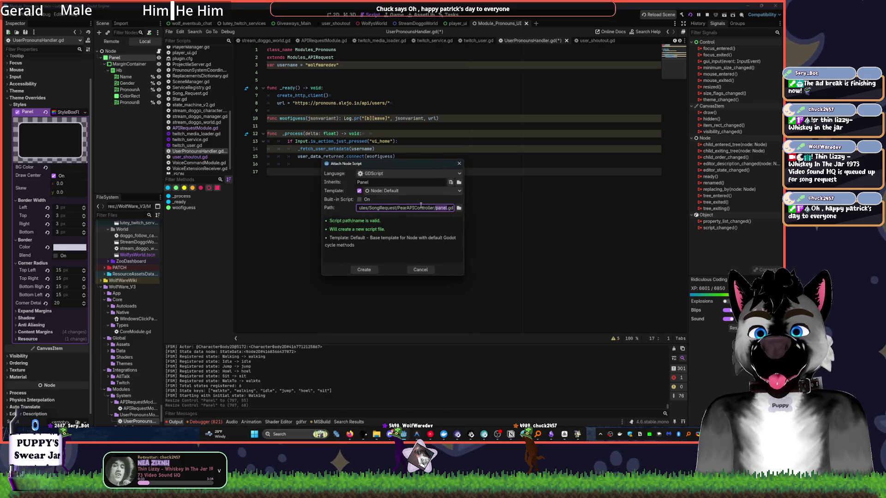
Browse to the WolfWare_V3 Modules/System folder for the new script and favourite it
click(465, 213)
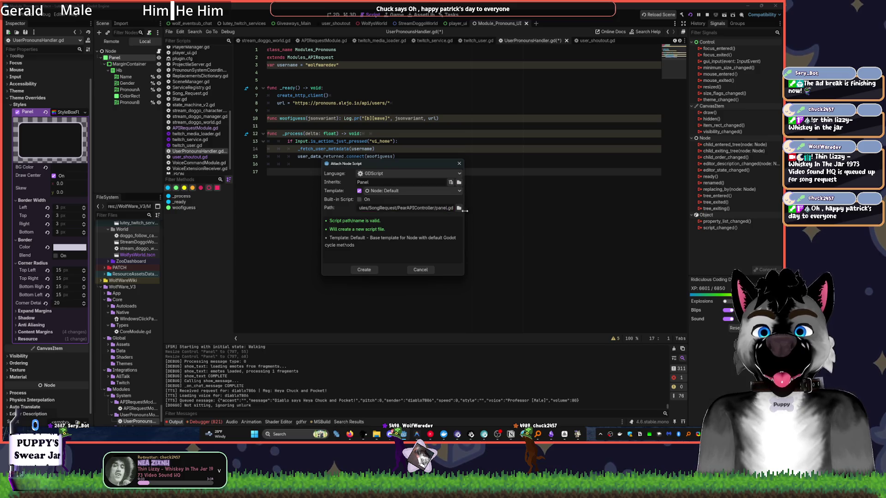
click(459, 208)
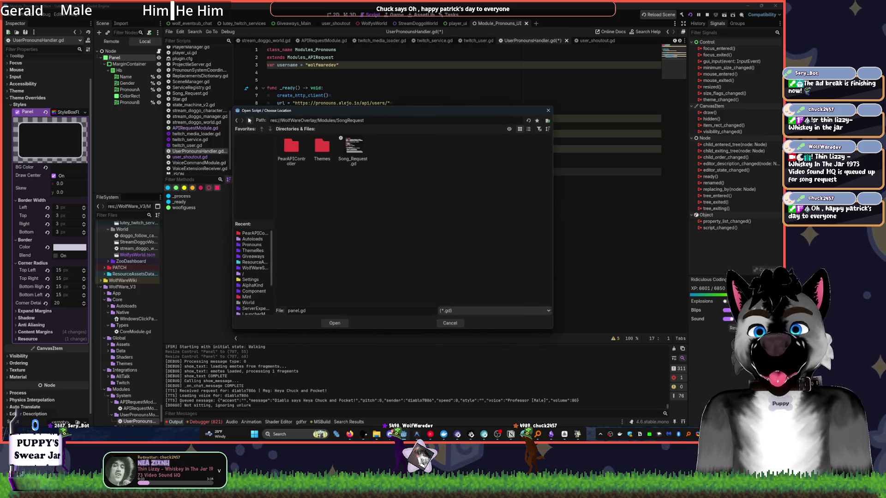
click(249, 121)
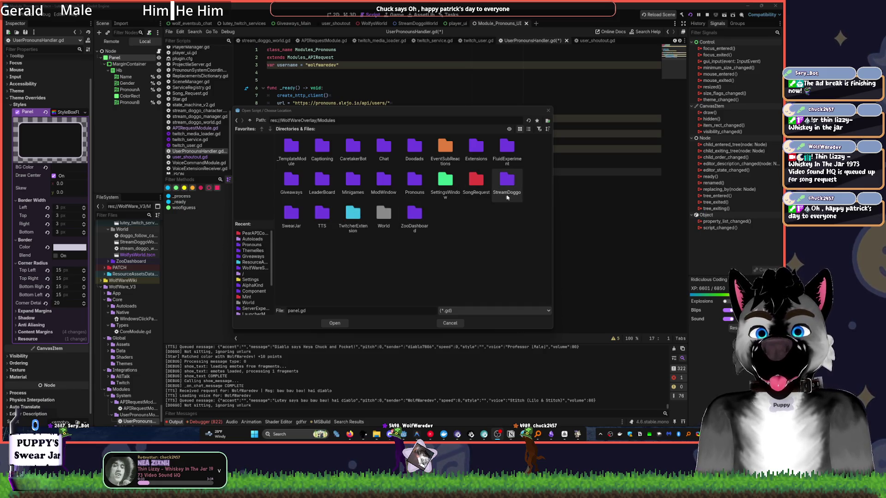
click(249, 120)
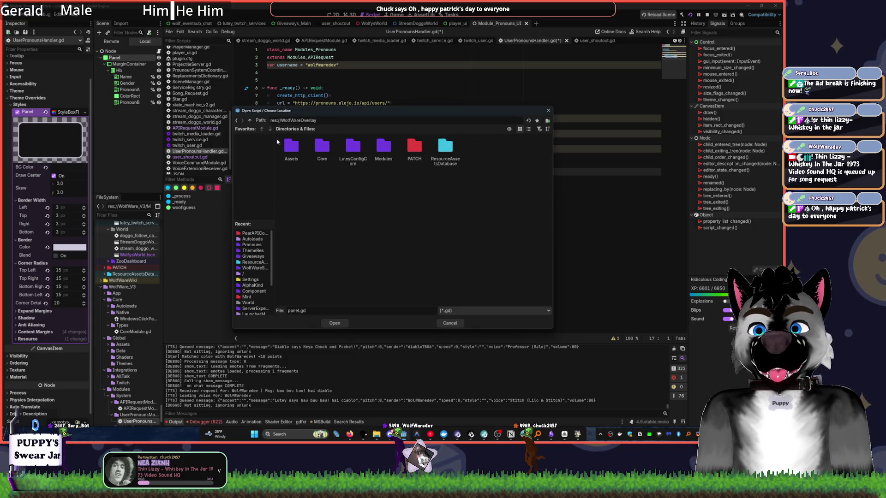
click(242, 121)
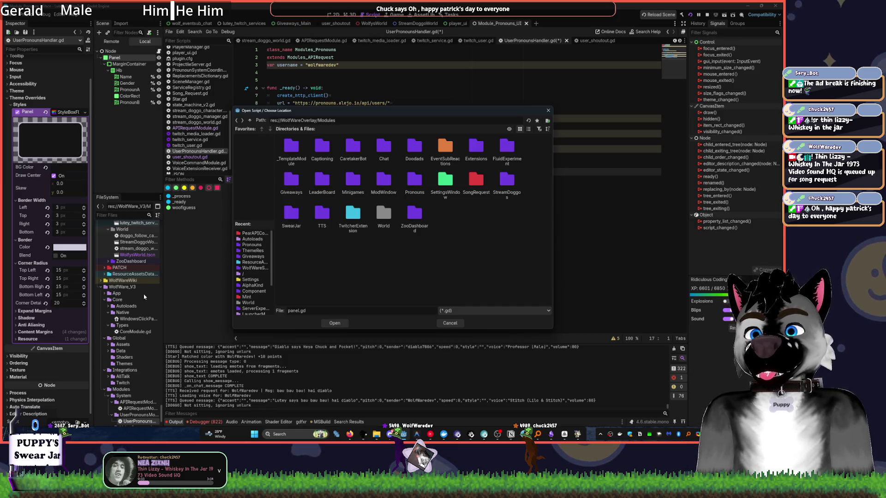
click(250, 120)
click(249, 120)
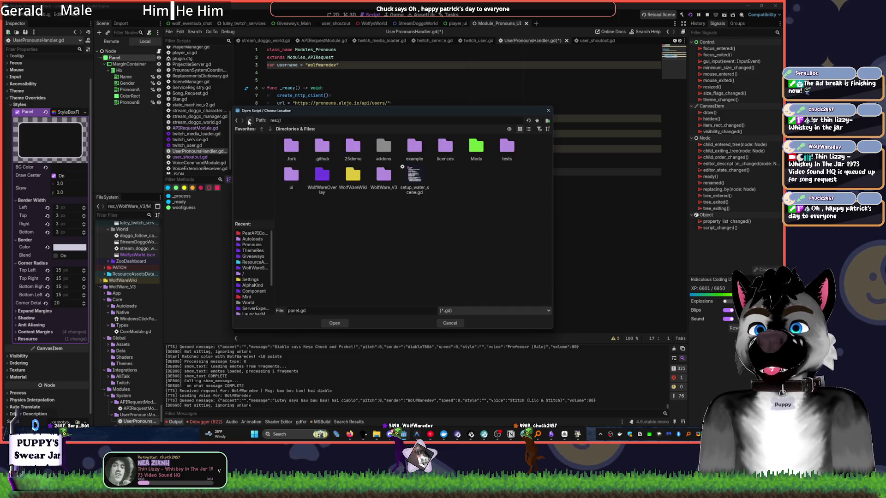
double_click(384, 175)
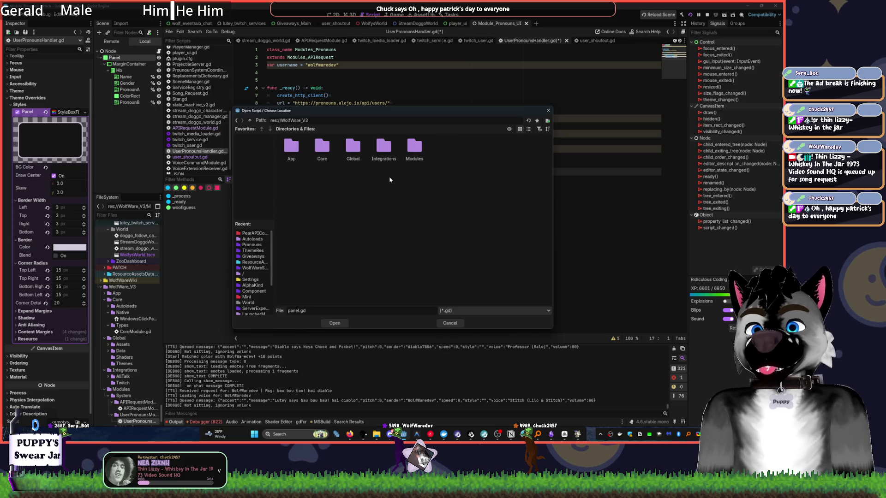
double_click(413, 157)
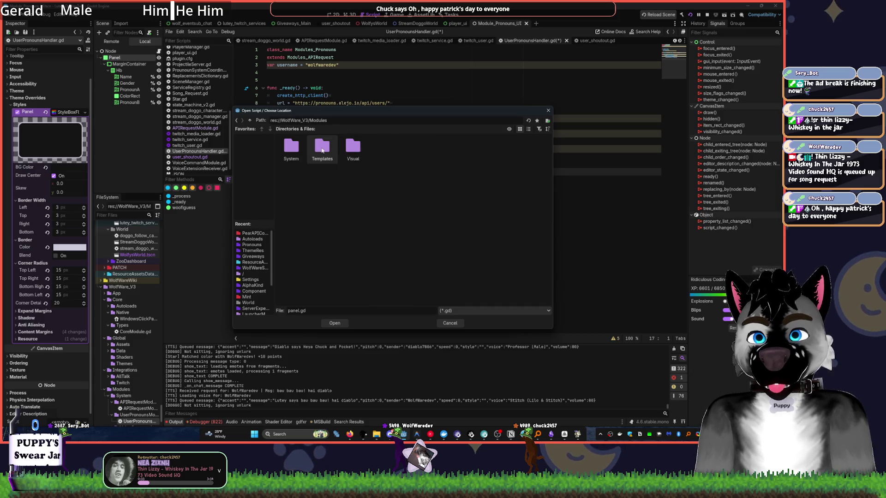
double_click(353, 146)
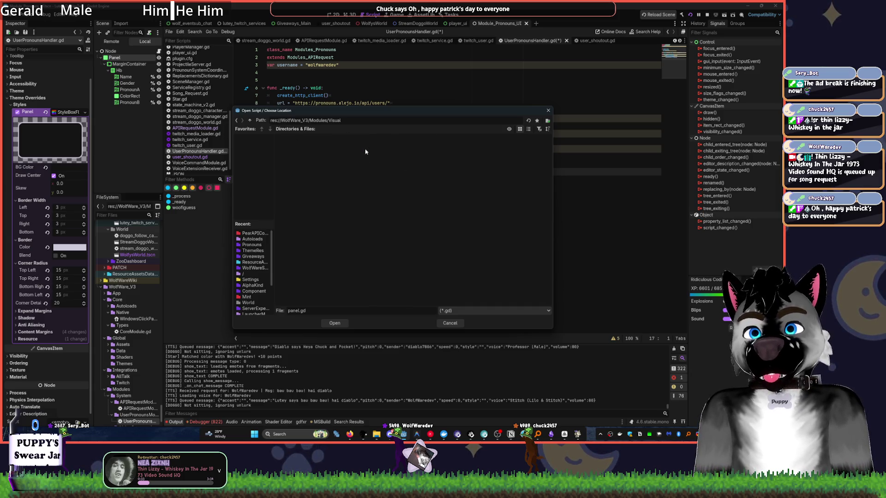
click(250, 120)
double_click(291, 147)
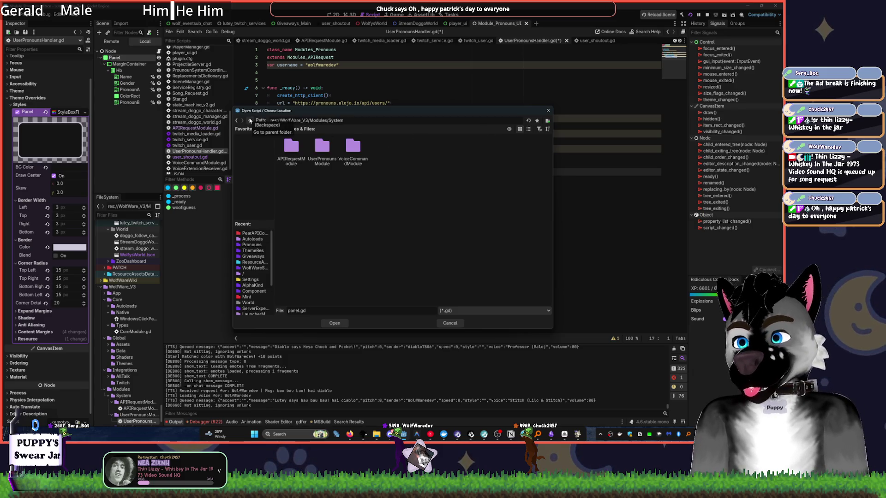
click(537, 121)
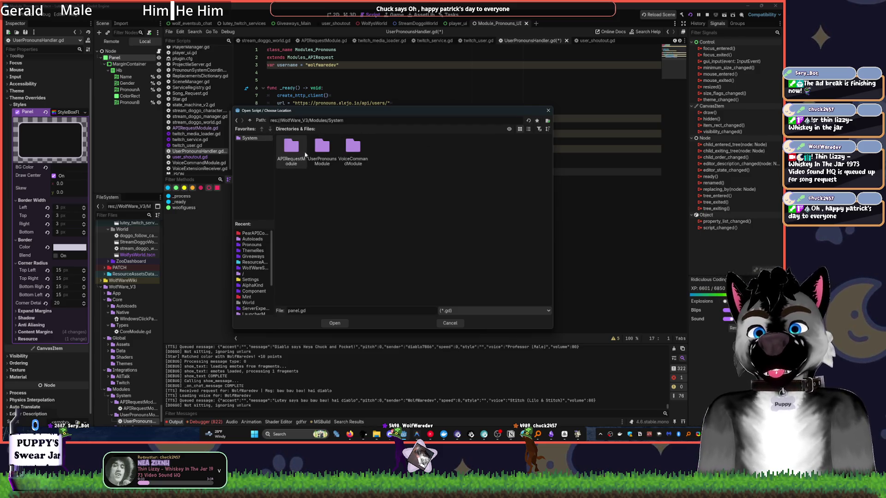
Save the script as UserPronounsHandler_UI.gd in UserPronounsModule and create it on the Panel
double_click(322, 147)
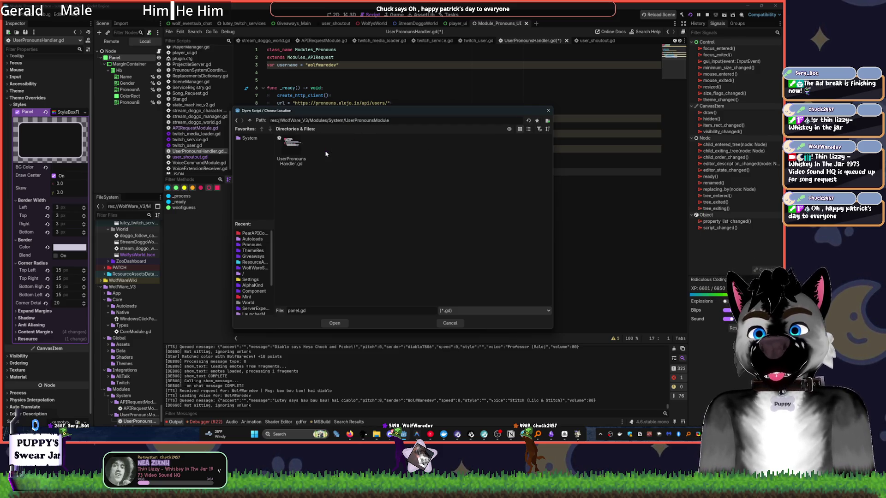
double_click(292, 311)
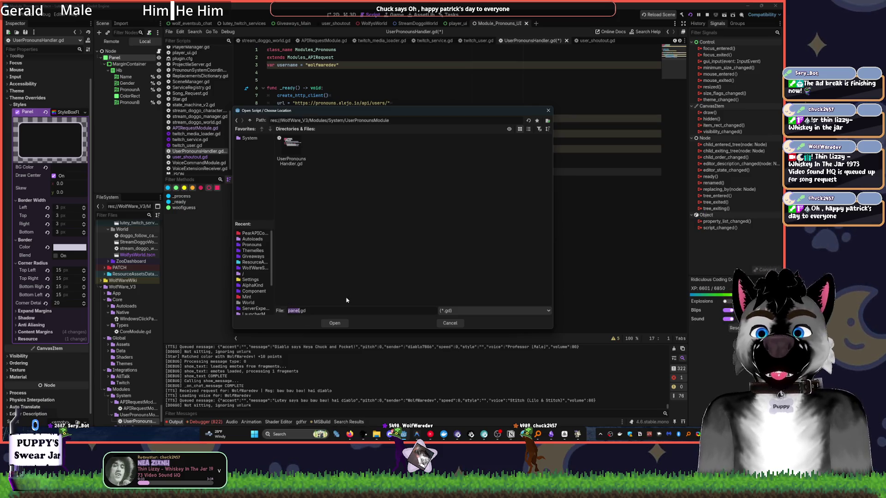
click(291, 150)
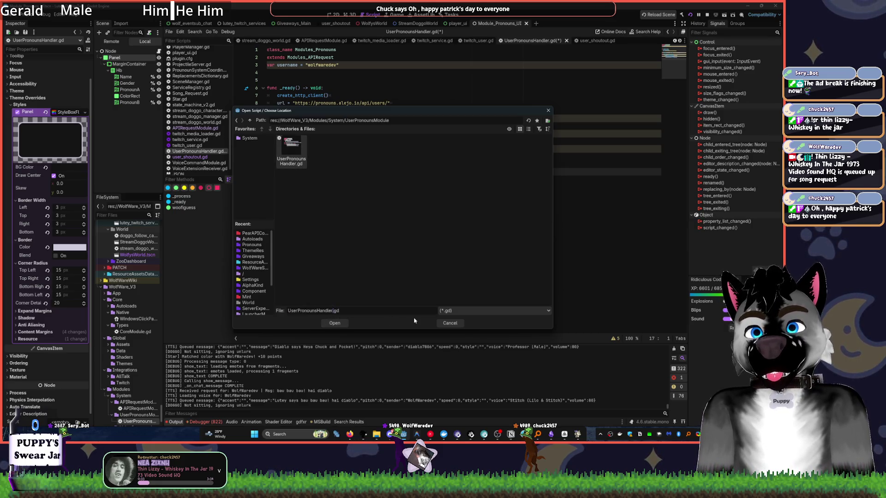
text(_UI)
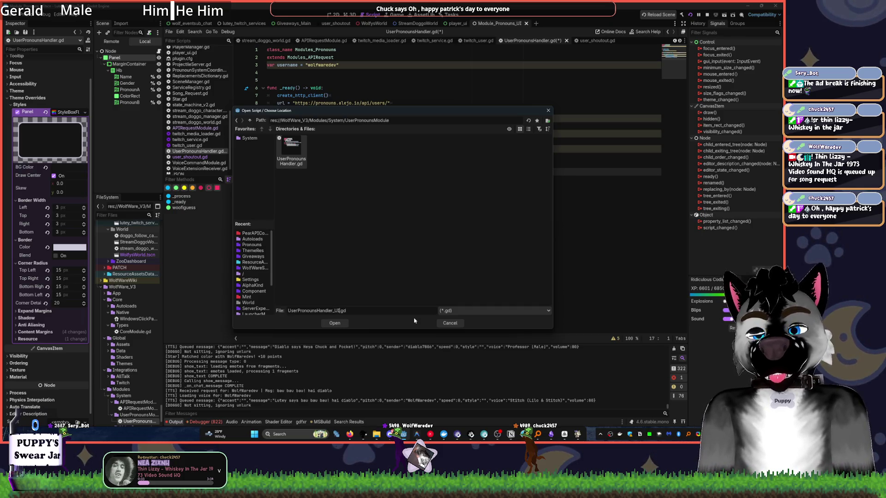
click(335, 323)
click(364, 269)
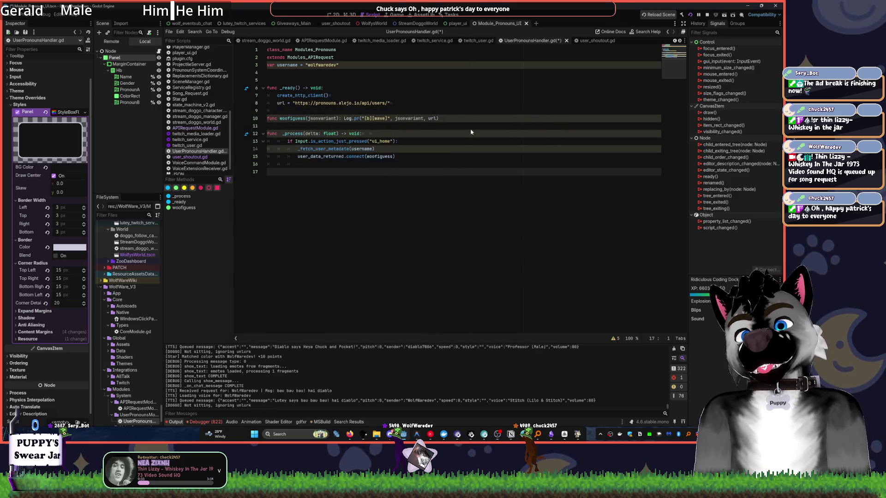
click(125, 76)
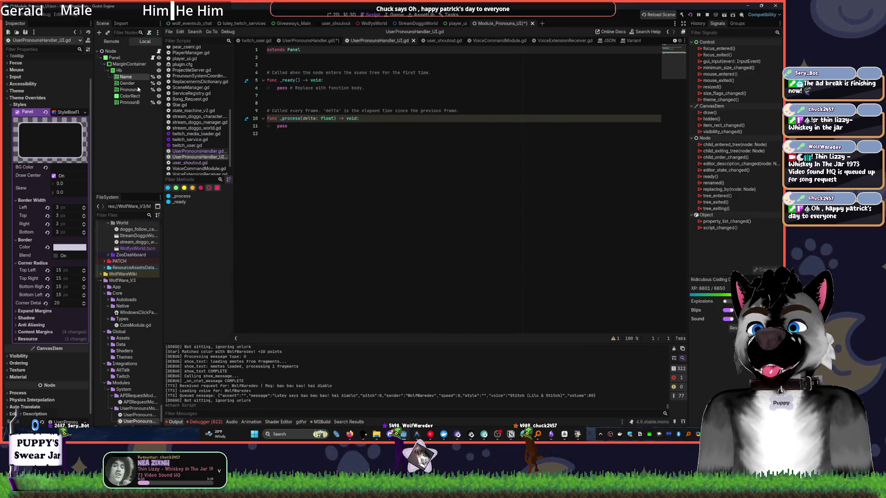
shift+click(135, 102)
ctrl+click(130, 95)
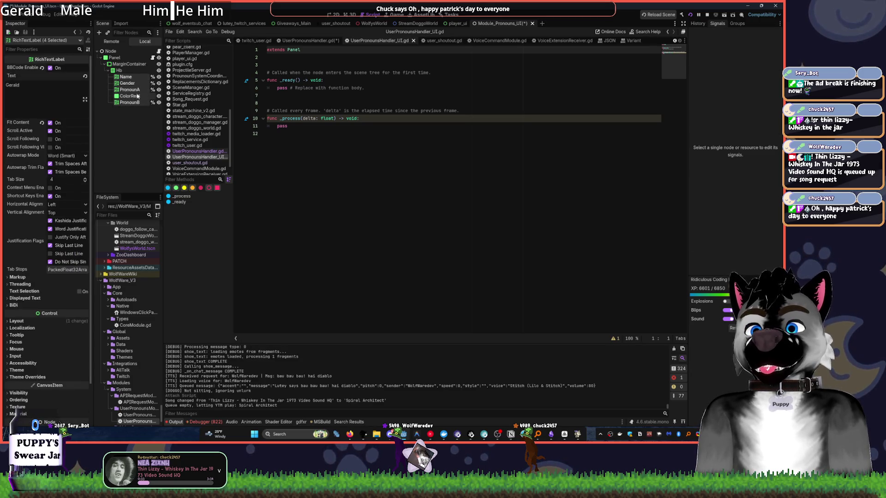
mouse_move(132, 84)
mouse_down()
mouse_move(276, 67)
mouse_move(280, 169)
mouse_up()
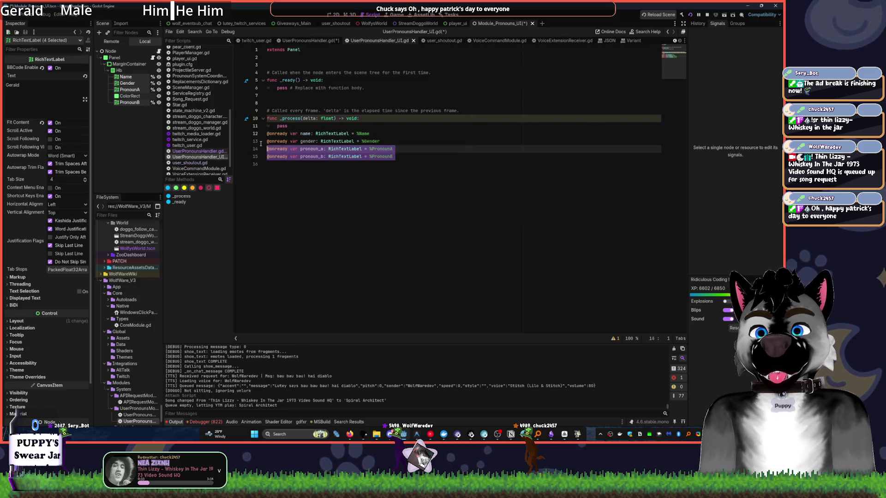
Move the reference lines to the top and delete the template functions
key(shift+Up)
key(alt+space)
key(Up)
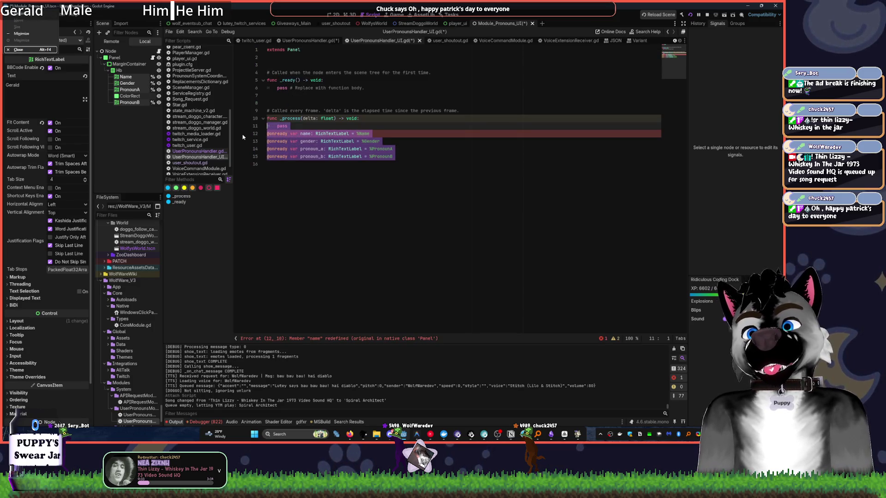
key(Escape)
key(alt+Up)
key(alt+Up)
key(alt+Up)
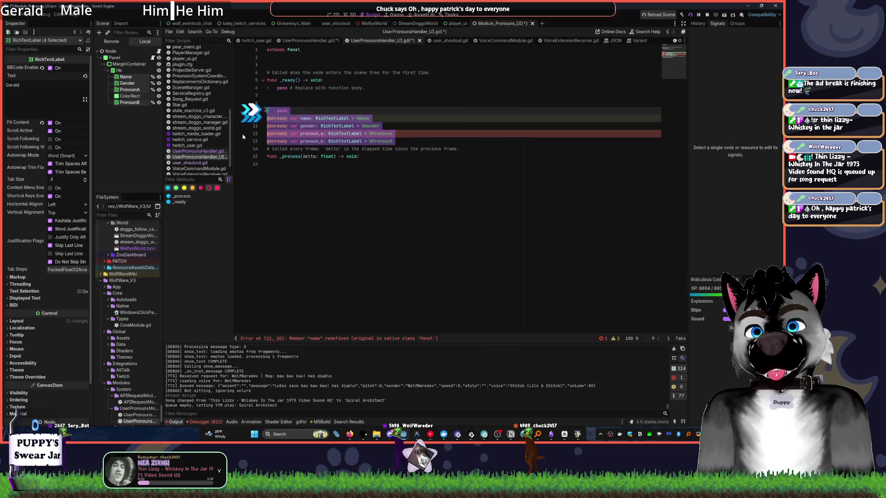
drag(268, 164, 259, 113)
key(Delete)
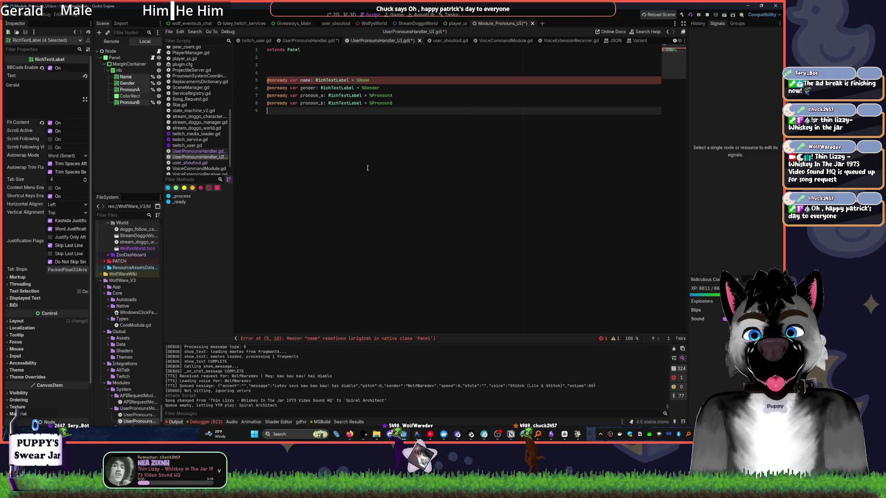
click(301, 79)
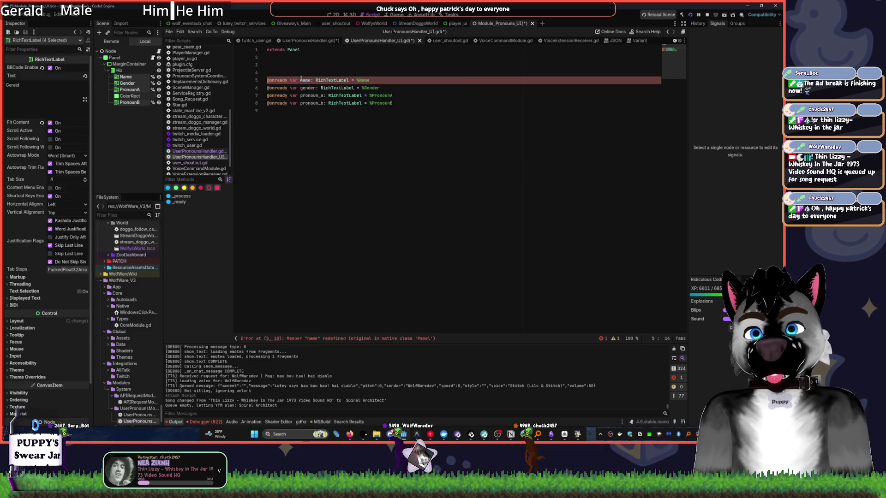
Rename the name variable to username and the Name label node to Username
text(user)
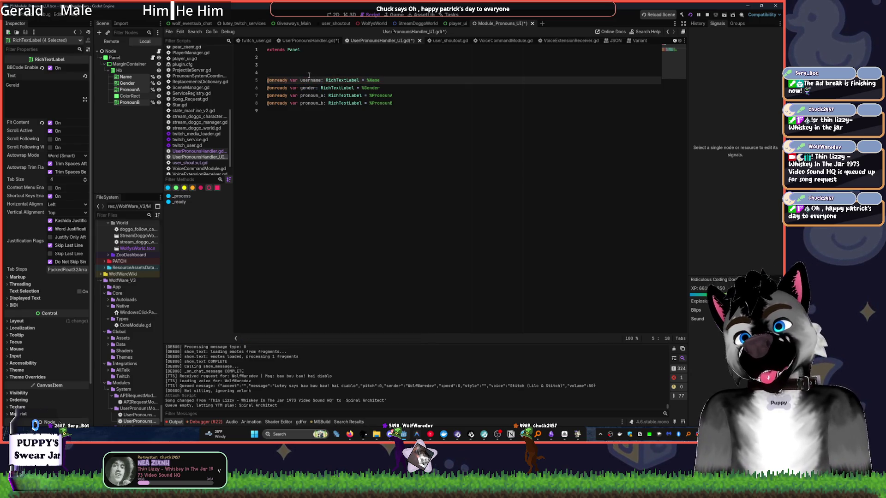
click(134, 77)
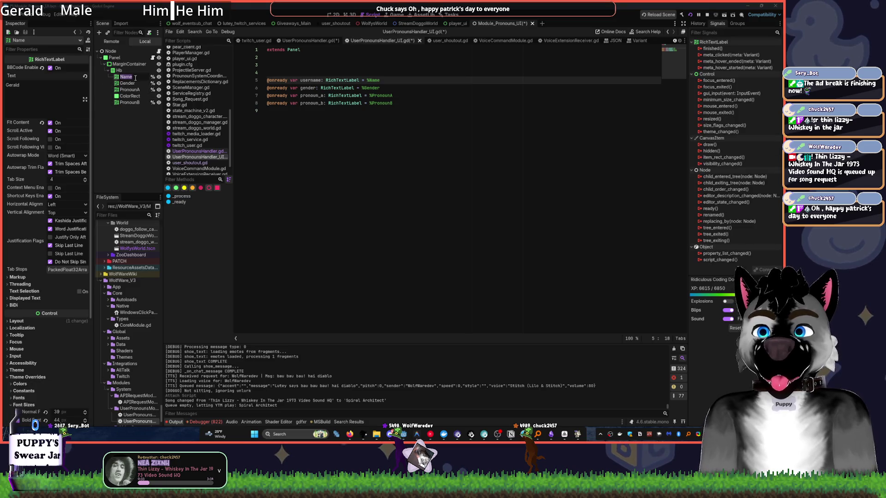
text(userna)
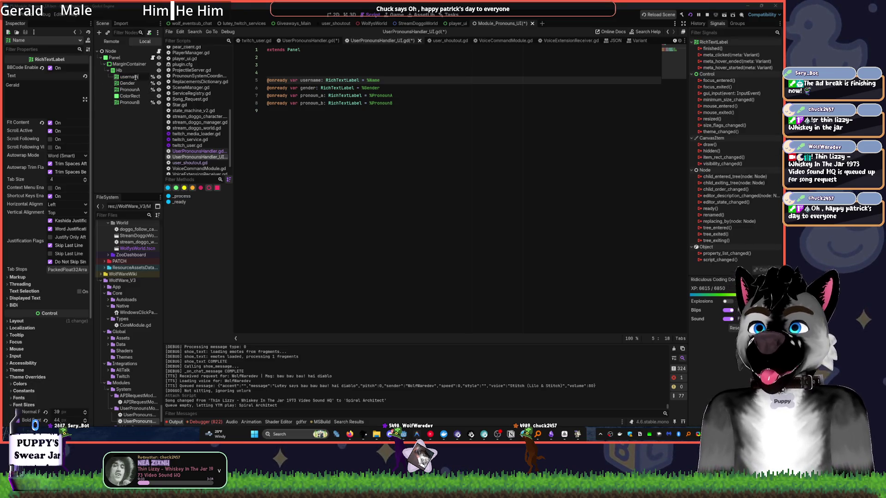
key(Return)
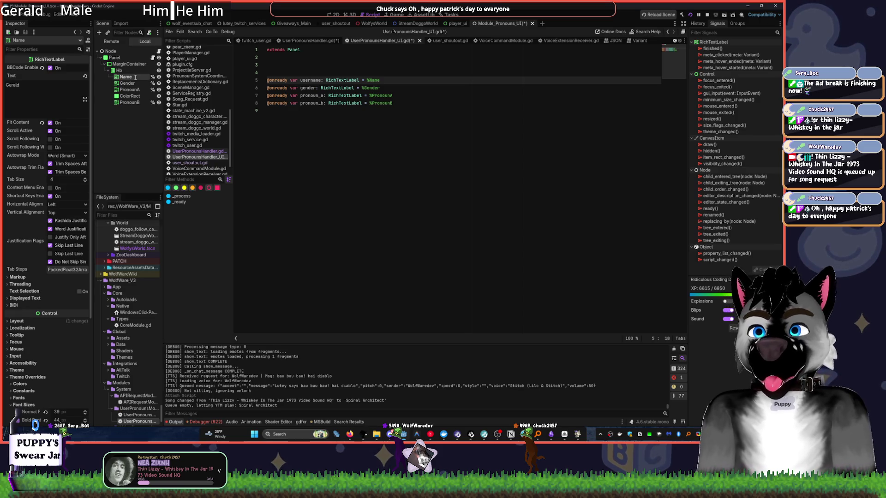
Change the %Name node path to %Username, save, and return to UserPronounsHandler.gd
click(374, 80)
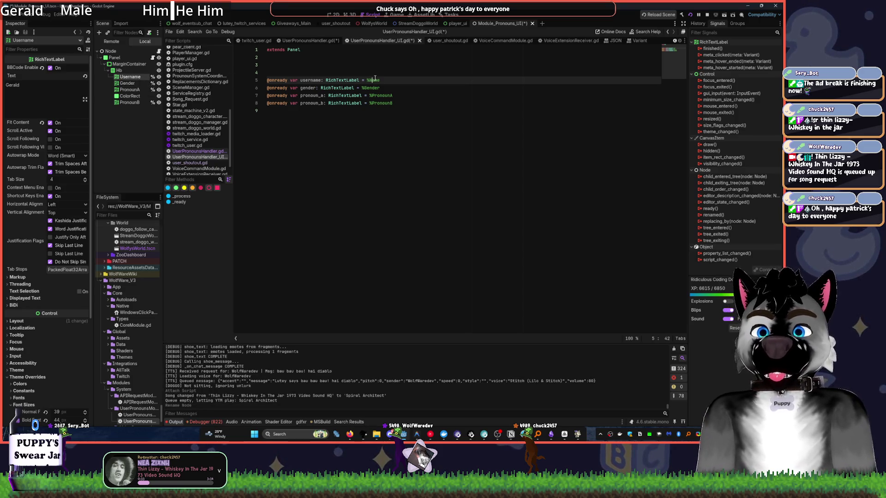
key(Delete)
text(Usern)
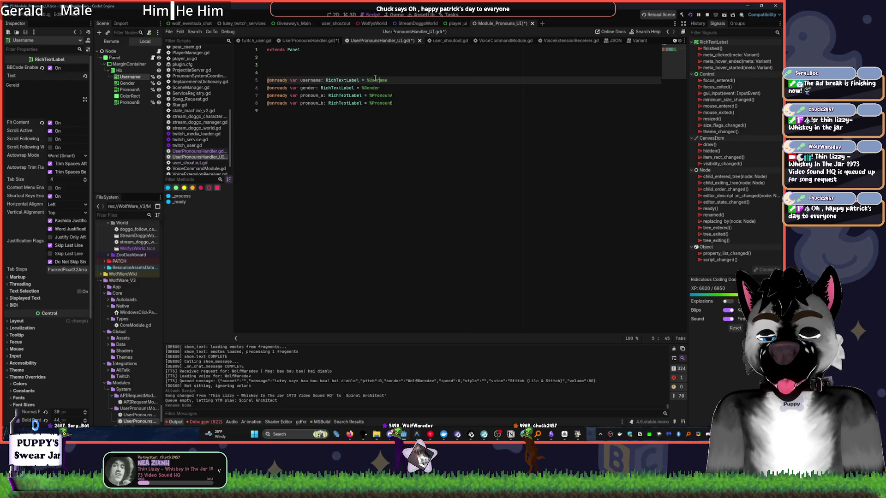
click(464, 117)
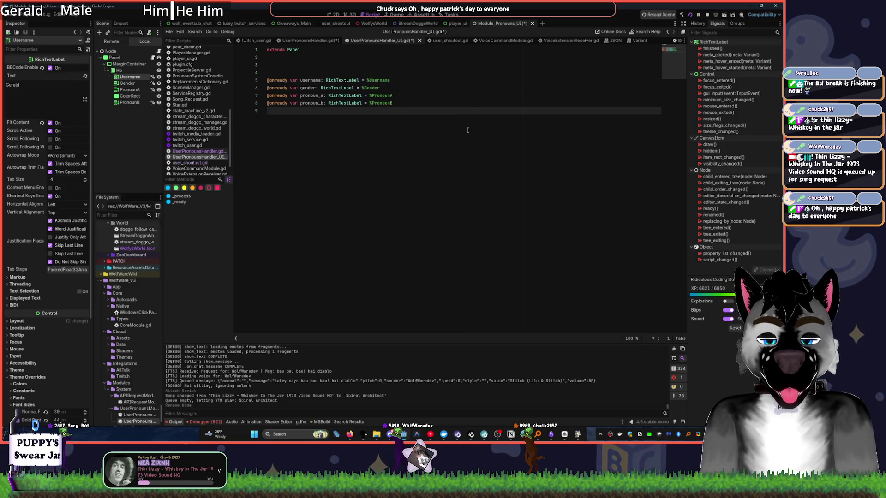
key(Return)
key(ctrl+s)
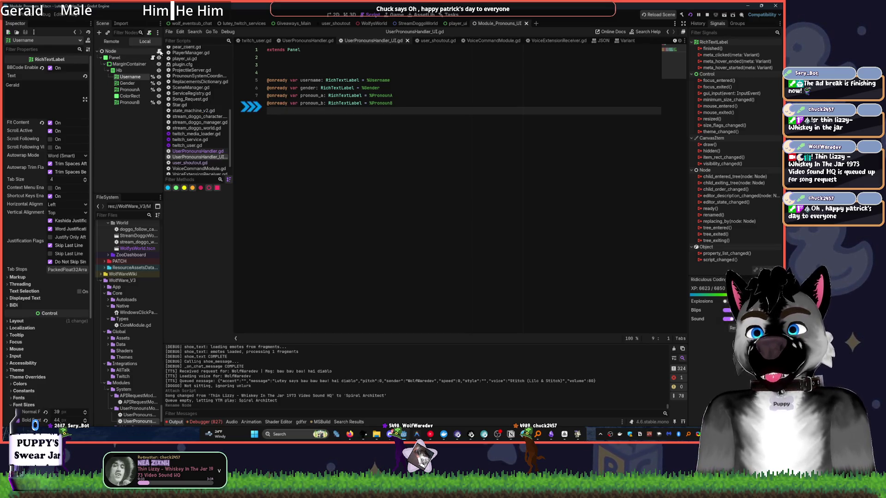
click(198, 151)
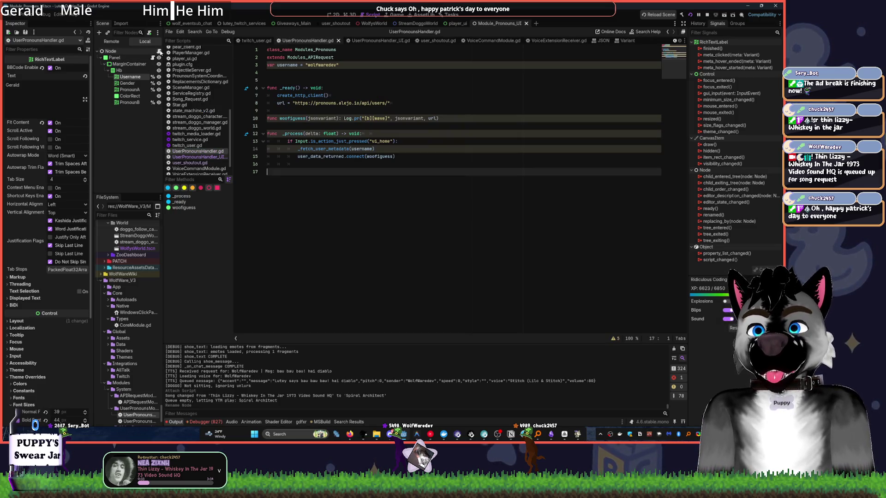
click(330, 164)
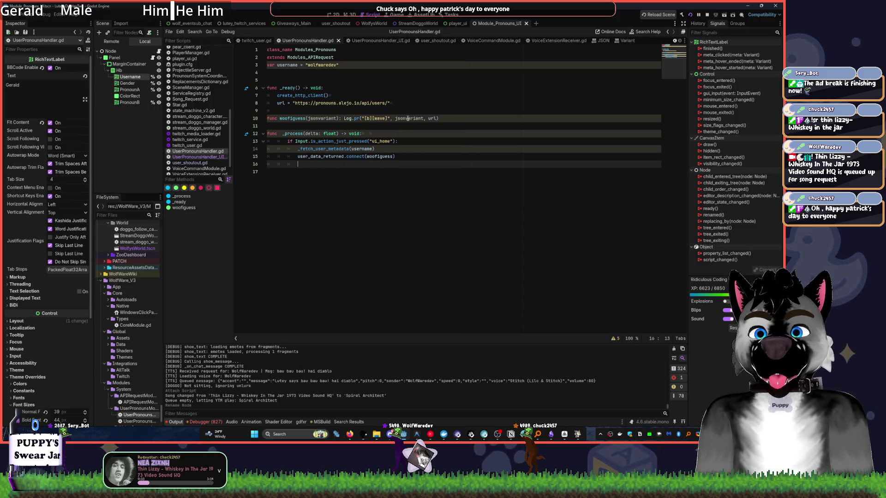
click(340, 119)
key(Return)
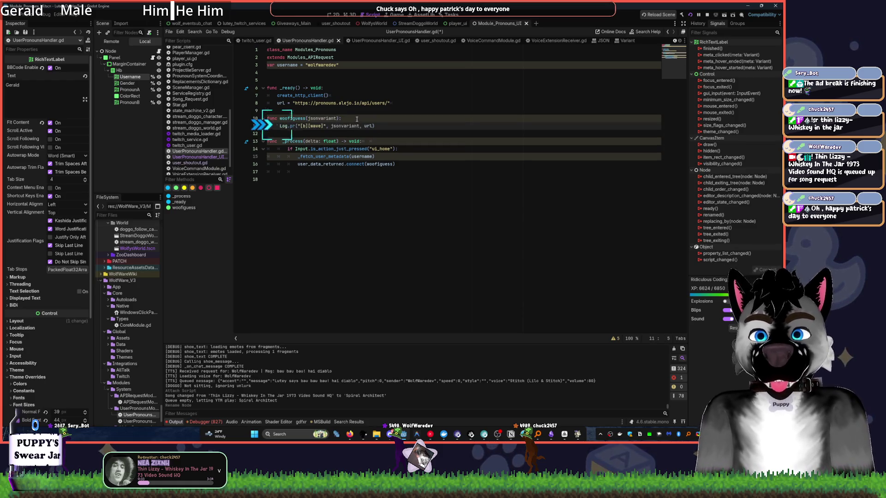
Move the woofiguess function below _process, fix its indentation, and add blank lines after it
mouse_move(275, 141)
mouse_down()
mouse_move(262, 114)
mouse_move(276, 138)
mouse_move(431, 132)
mouse_up()
key(alt+Down)
key(alt+Down)
key(alt+Down)
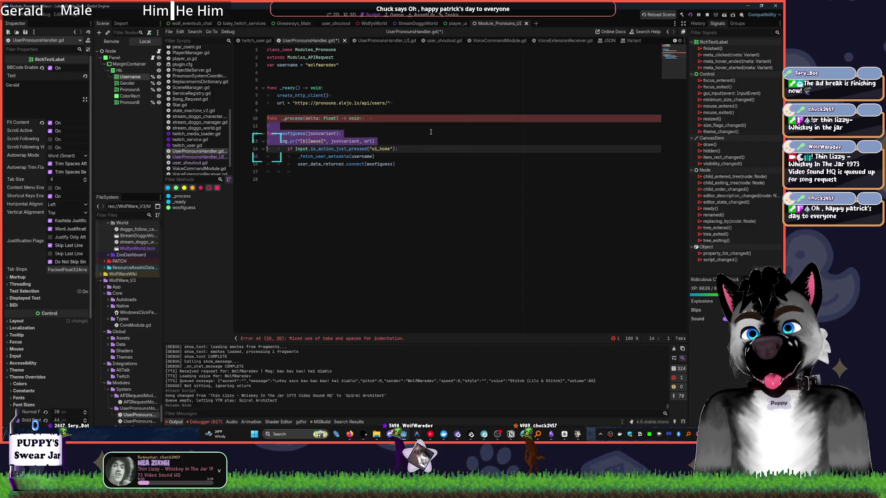
key(Up)
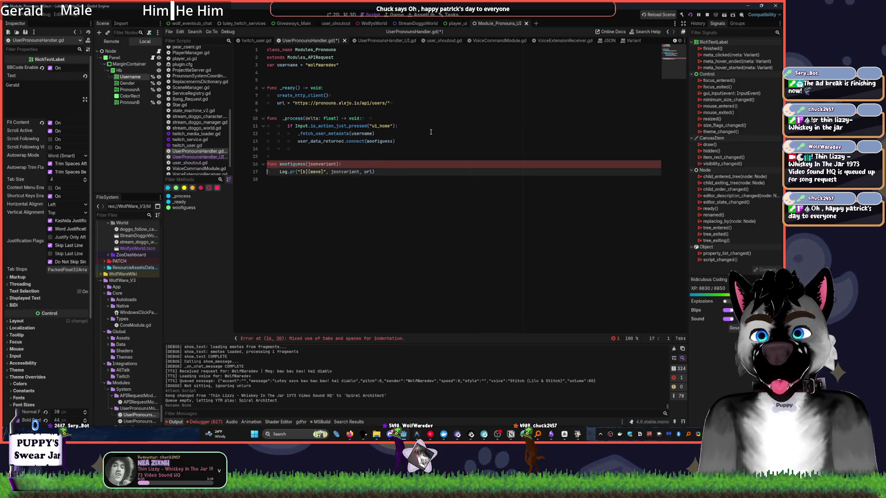
key(BackSpace)
key(Return)
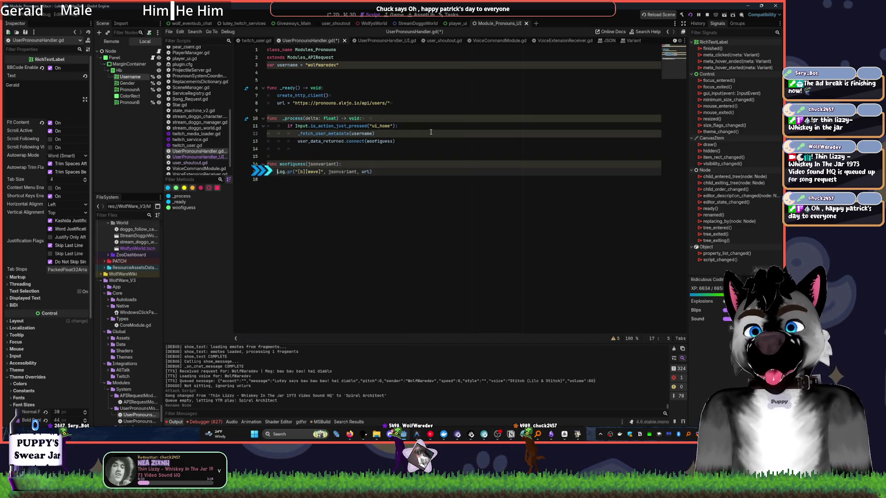
click(407, 169)
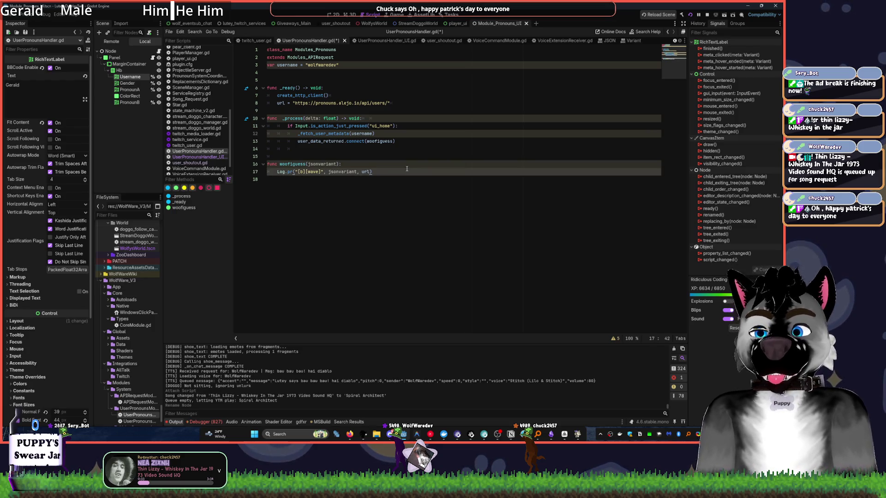
key(Return)
key(Return)
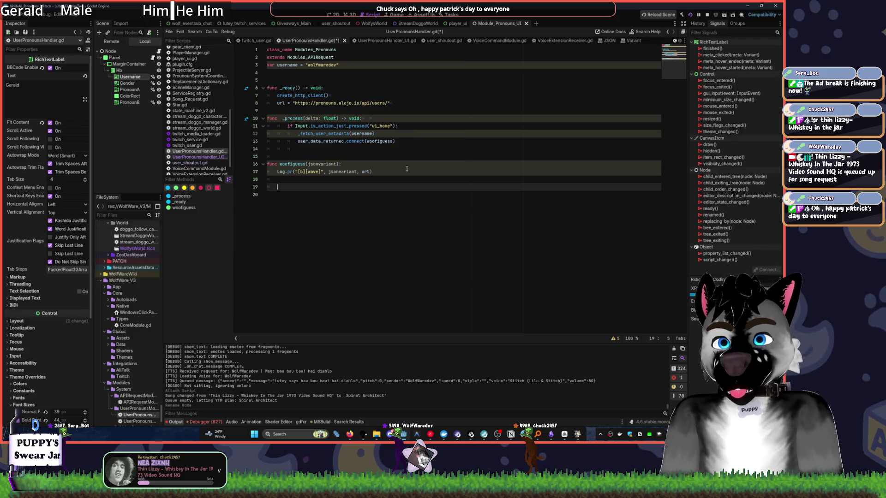
key(XF86AudioLowerVolume)
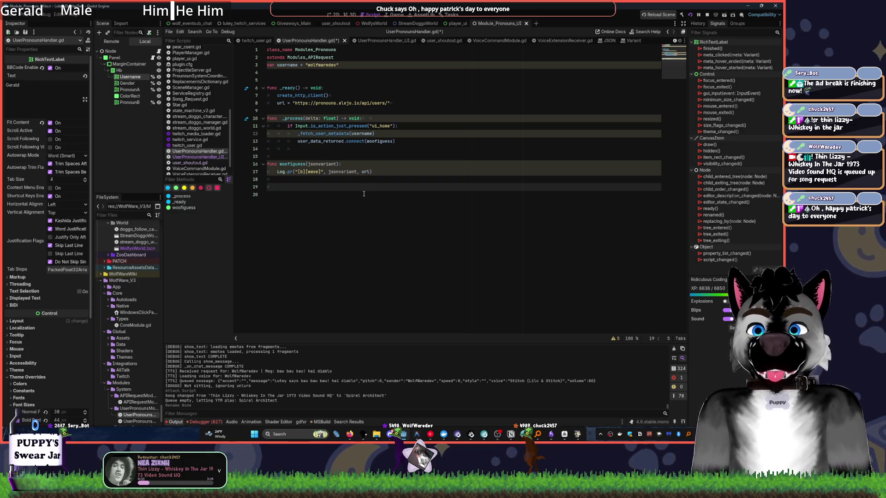
click(396, 174)
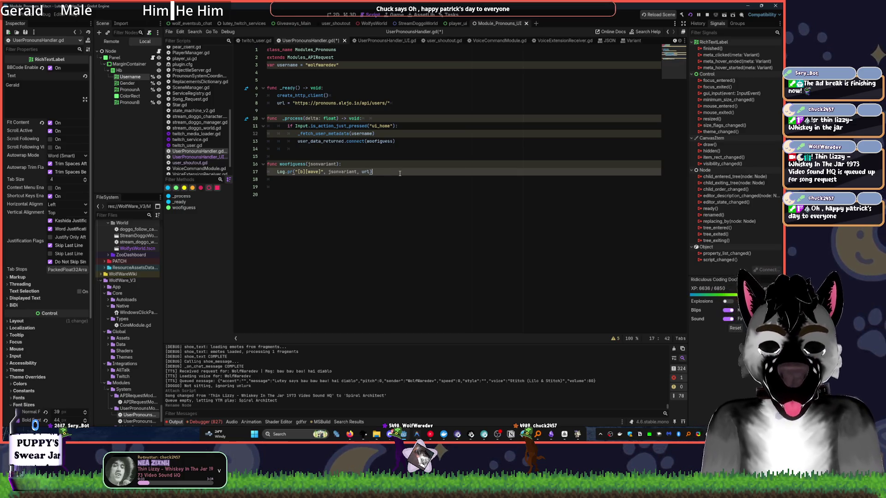
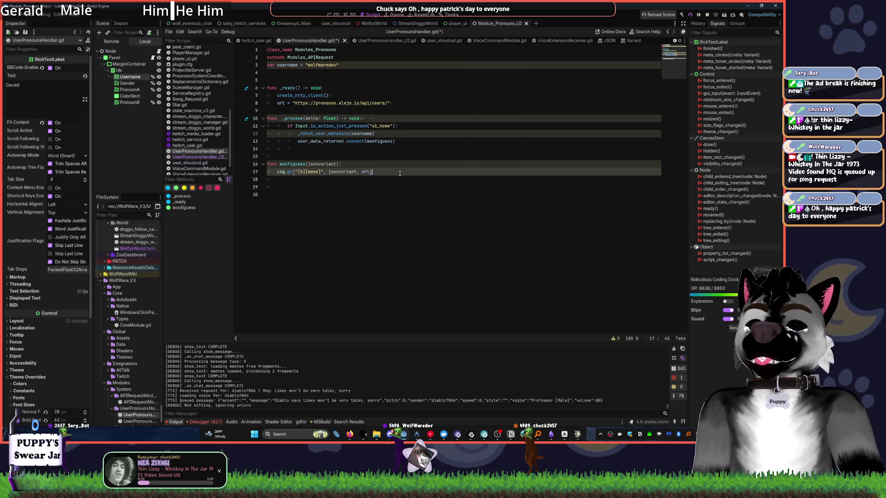
Bring up YouTube Music and play San Francisco from the Old Stoof playlist
click(427, 433)
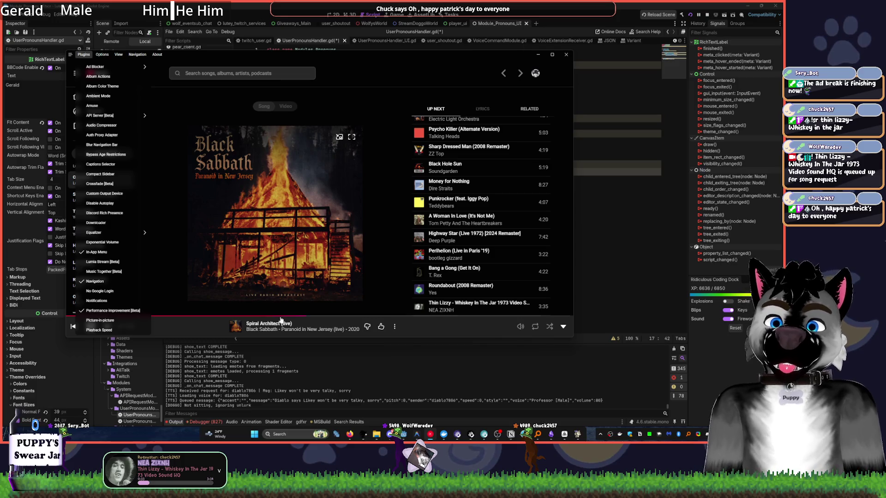
click(155, 162)
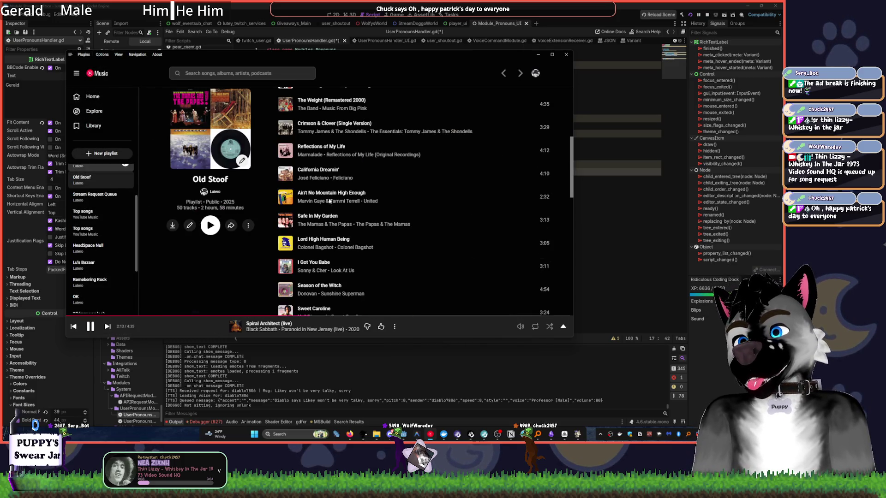
scroll(379, 220, down, 3)
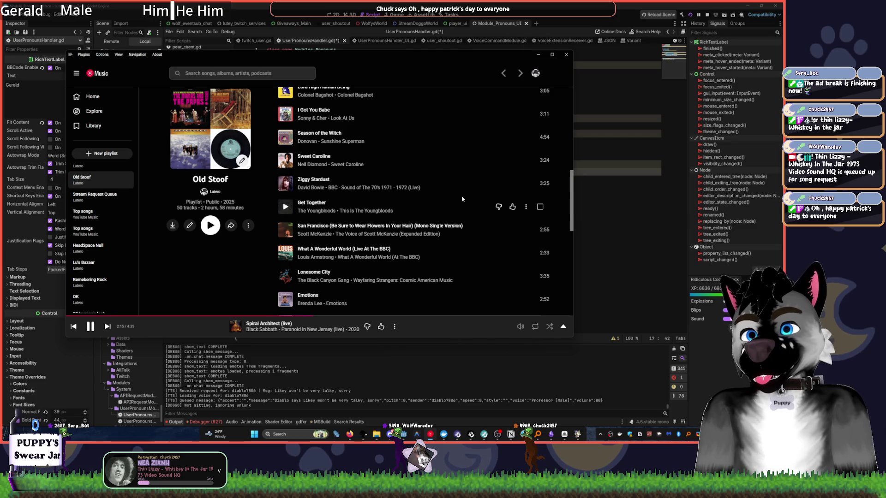
click(284, 232)
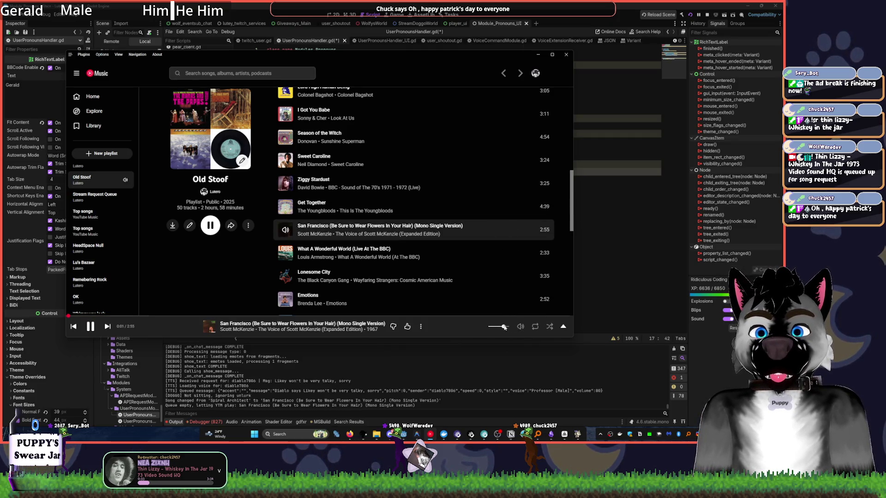
Expand the now-playing view and play Stand By Me from the Up Next queue
scroll(332, 226, down, 5)
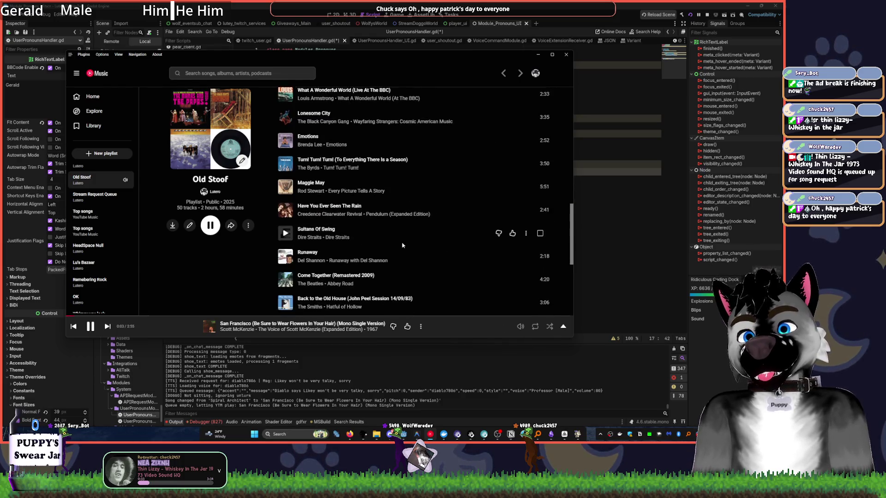
scroll(402, 245, down, 4)
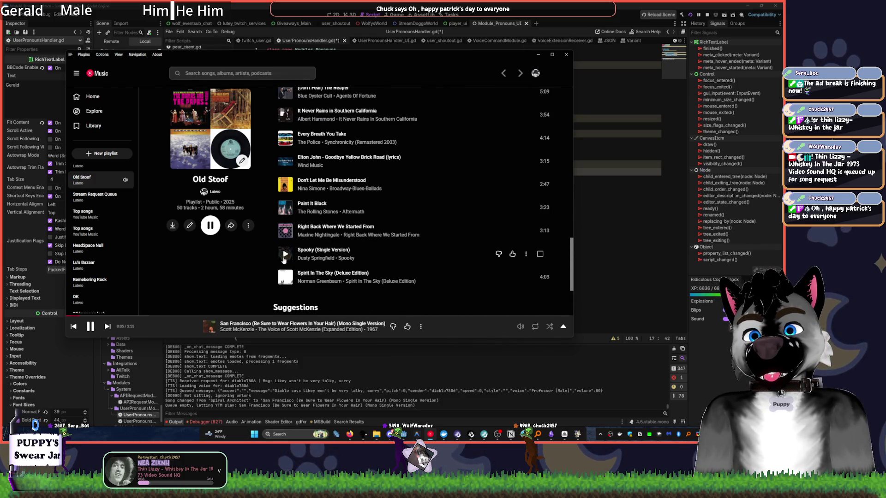
scroll(265, 254, down, 4)
click(152, 326)
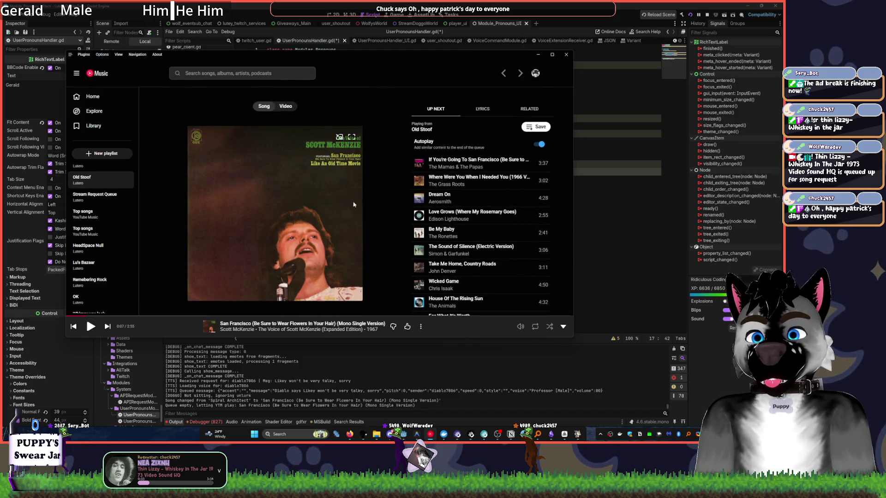
scroll(480, 222, down, 3)
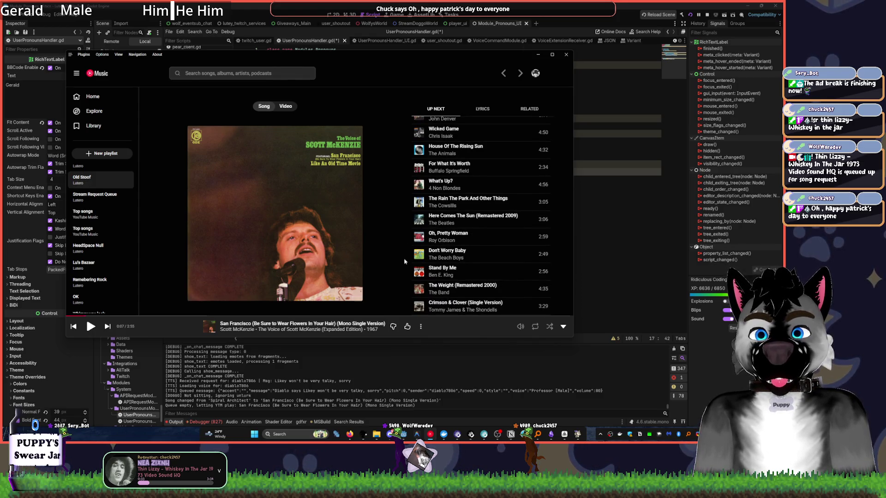
scroll(406, 254, down, 1)
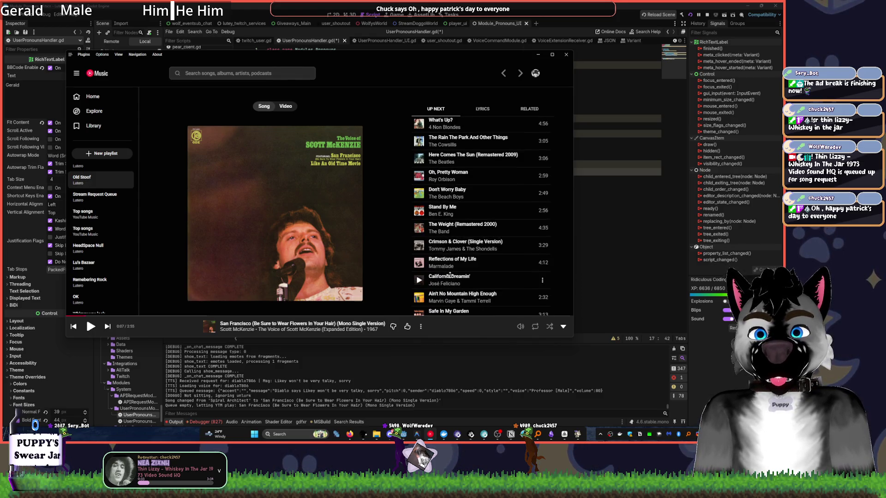
click(418, 212)
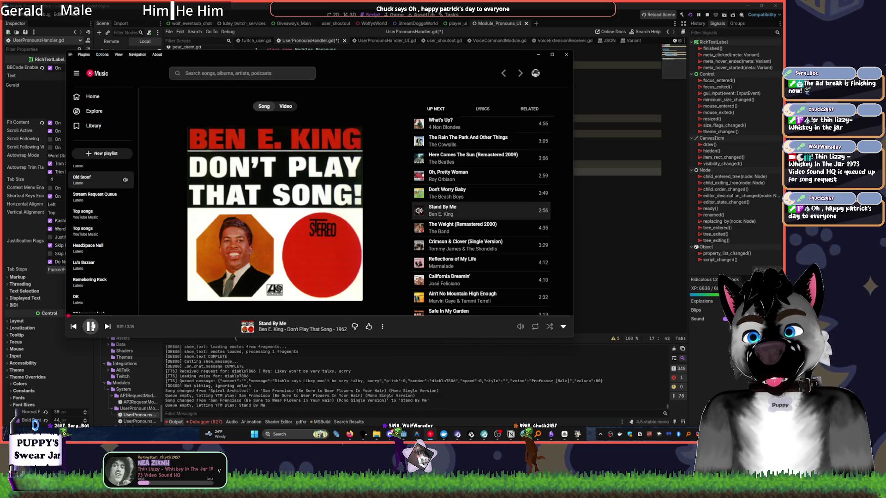
Play Sweet Caroline from further down the Up Next queue
mouse_move(520, 327)
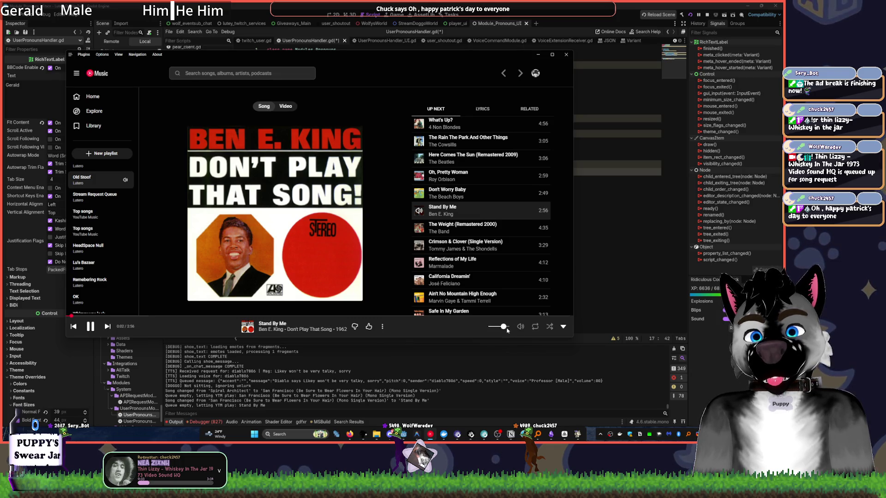
scroll(417, 208, down, 2)
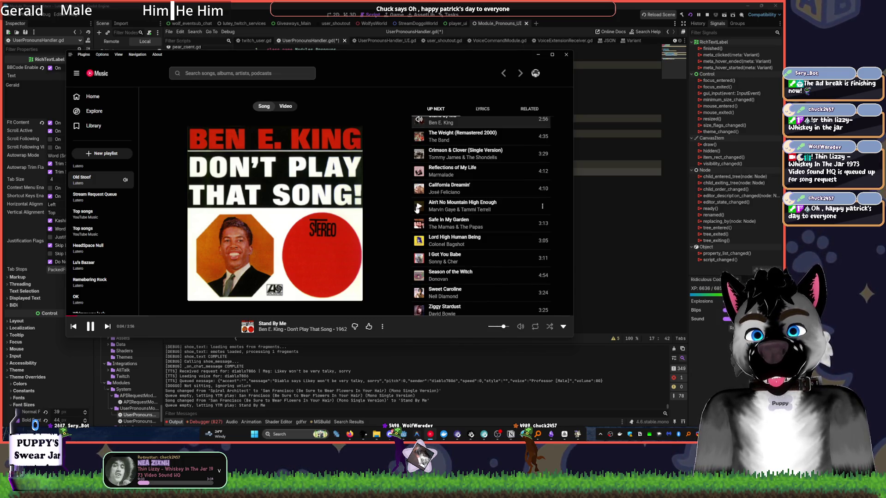
scroll(418, 300, down, 1)
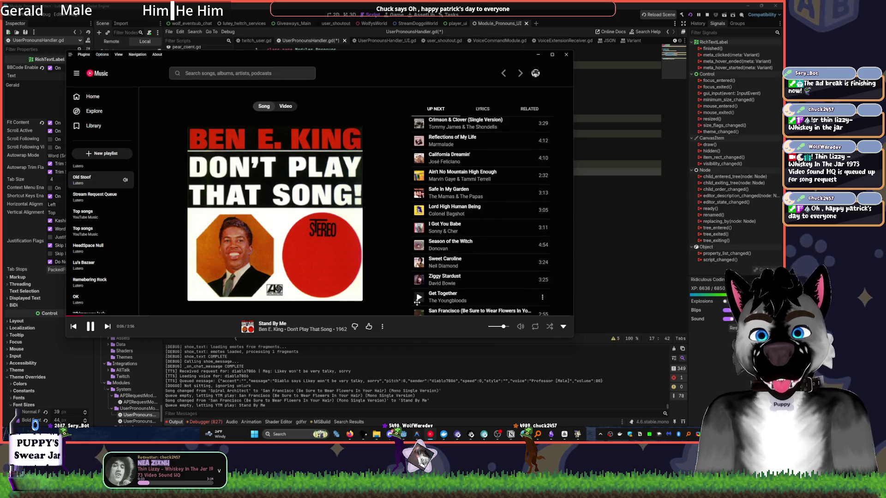
scroll(417, 301, down, 1)
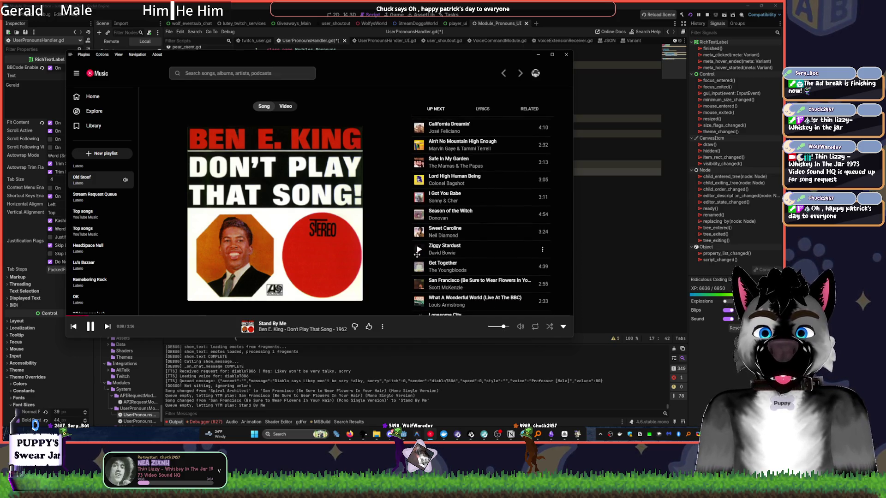
click(419, 232)
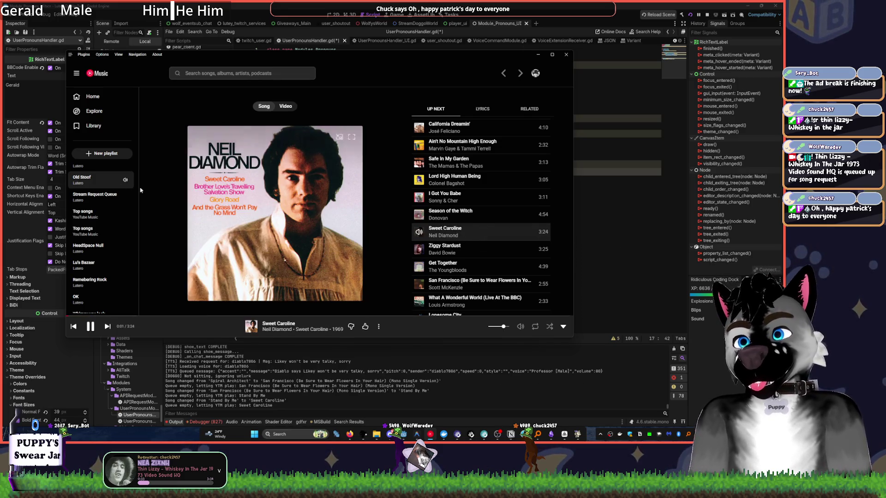
Collapse the now-playing view, raise the volume slightly and return to Godot
click(97, 196)
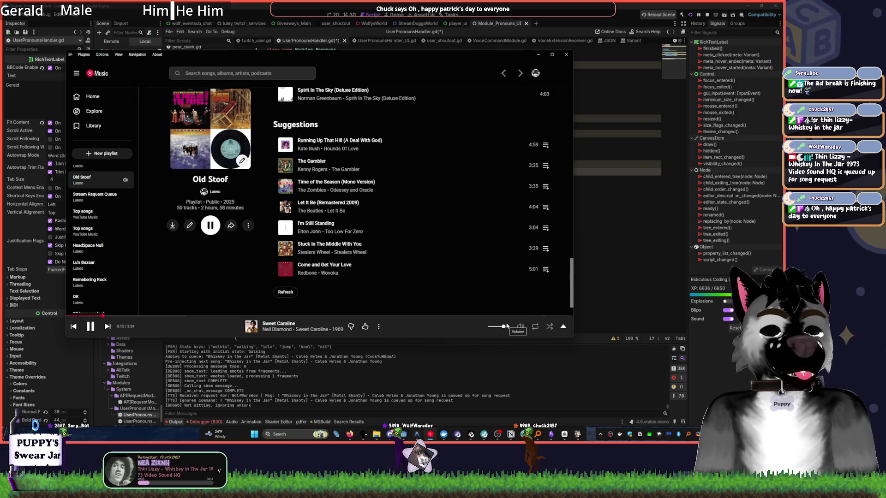
click(508, 327)
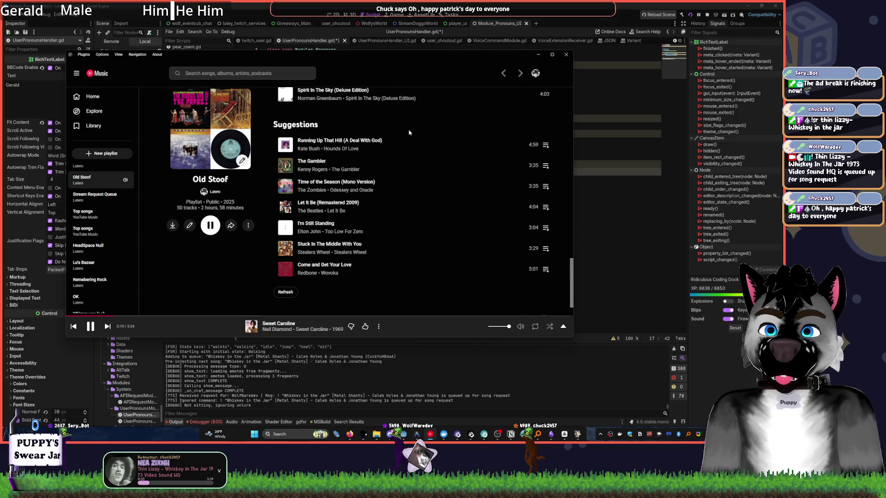
click(463, 32)
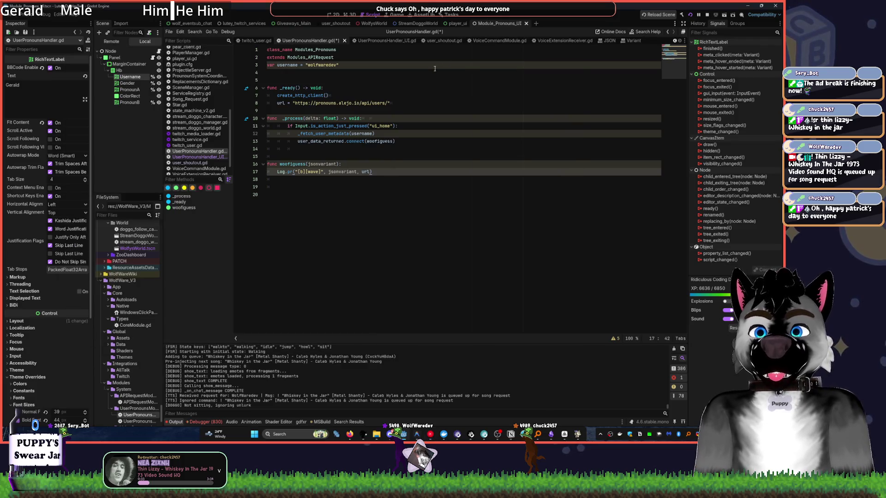
mouse_move(393, 142)
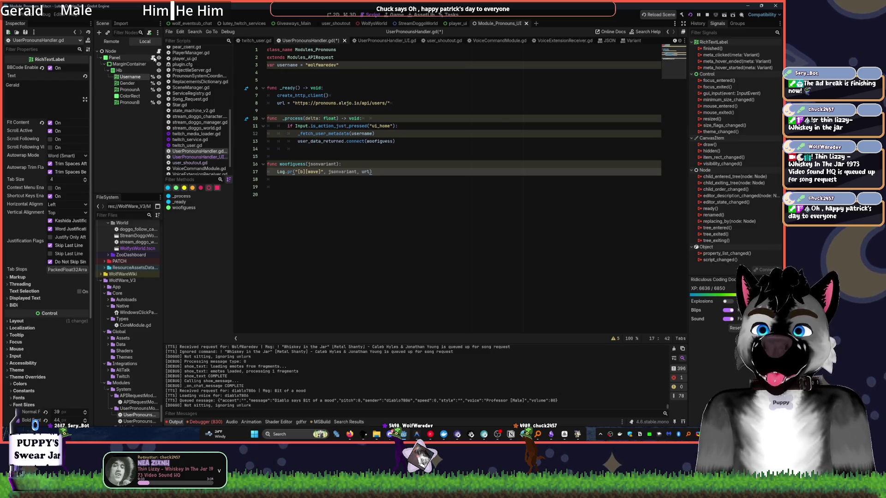
click(153, 58)
mouse_move(110, 51)
mouse_down()
mouse_move(274, 73)
mouse_move(277, 138)
mouse_move(305, 135)
mouse_up()
key(Up)
key(Return)
key(Up)
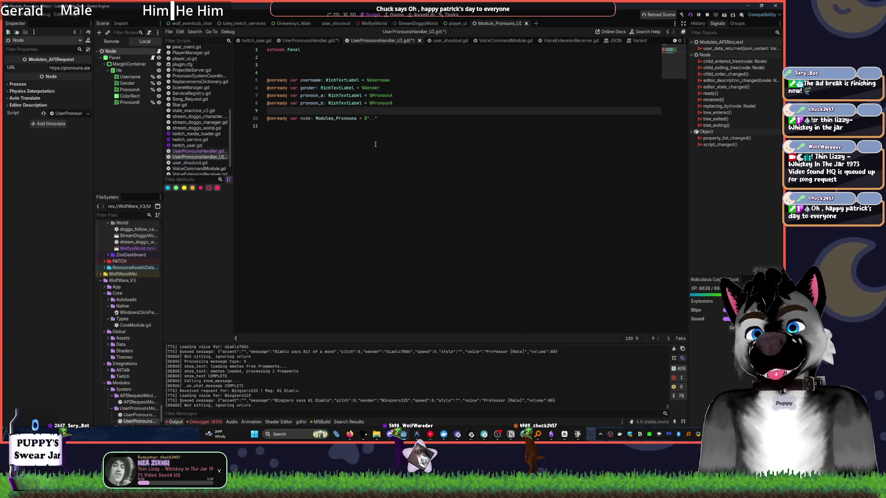
Declare func _ready() -> void: at the script's end and begin its body with "node."
key(Down)
key(Down)
key(Return)
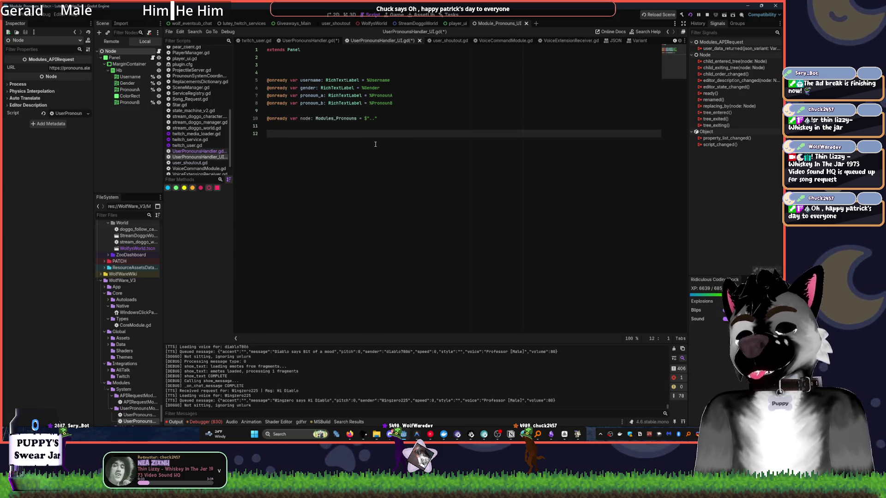
text(func _read)
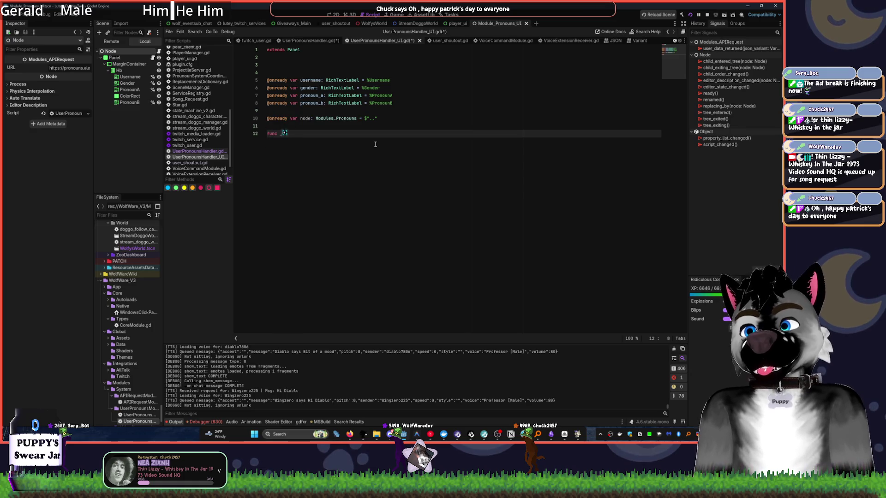
key(Return)
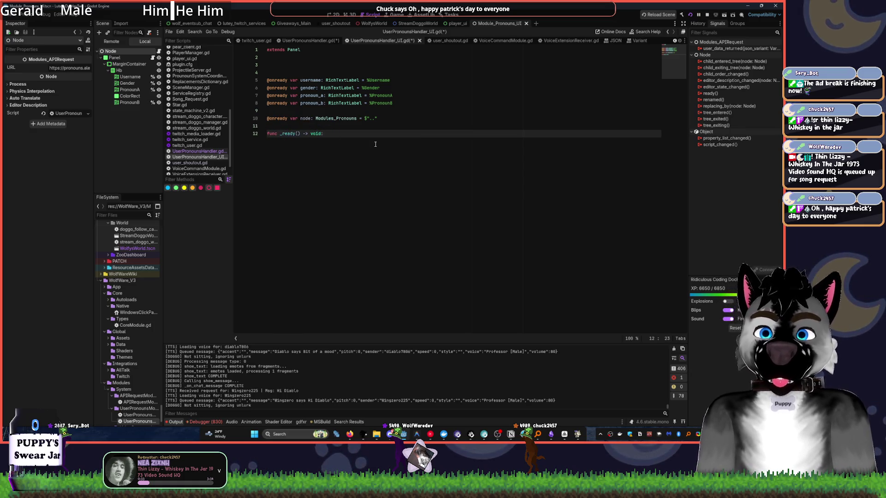
key(Return)
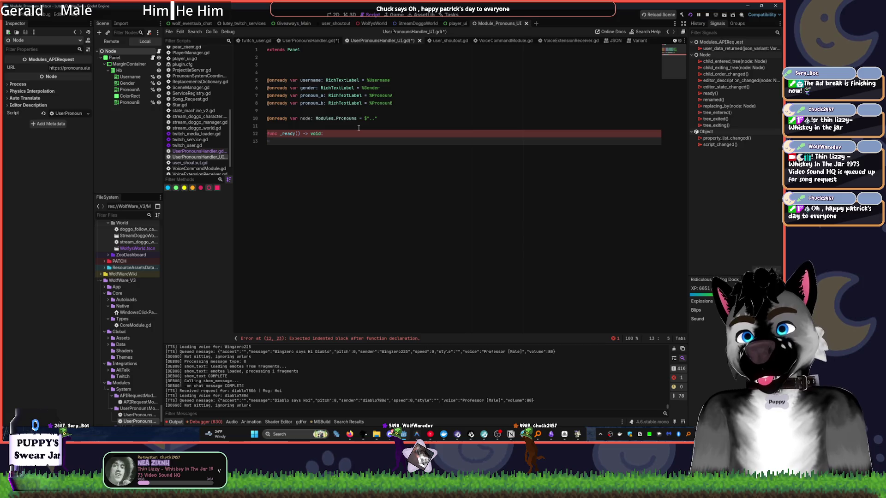
text(node.)
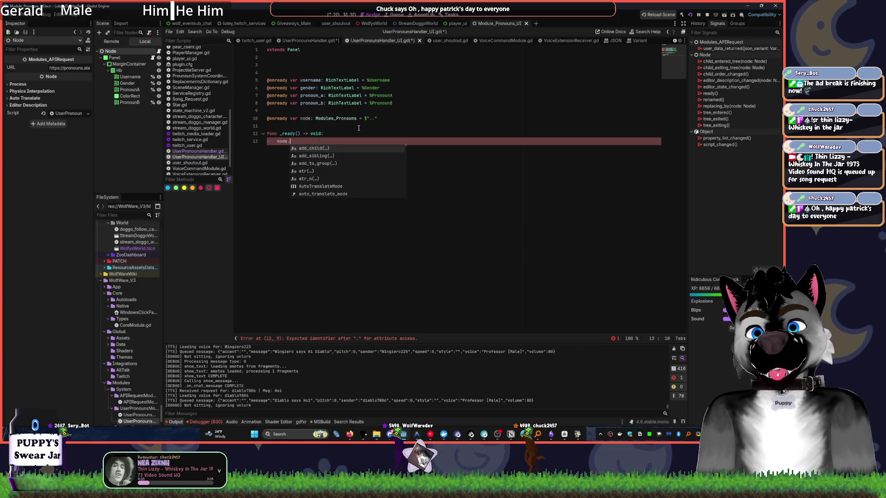
Complete the _ready line as node.user_data_returned.connect(update), copying the signal name from the API script
click(115, 57)
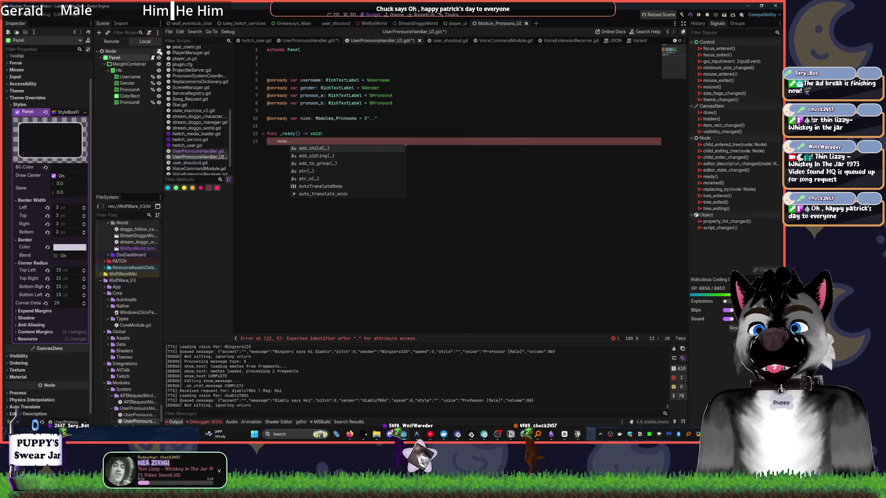
click(158, 51)
double_click(325, 141)
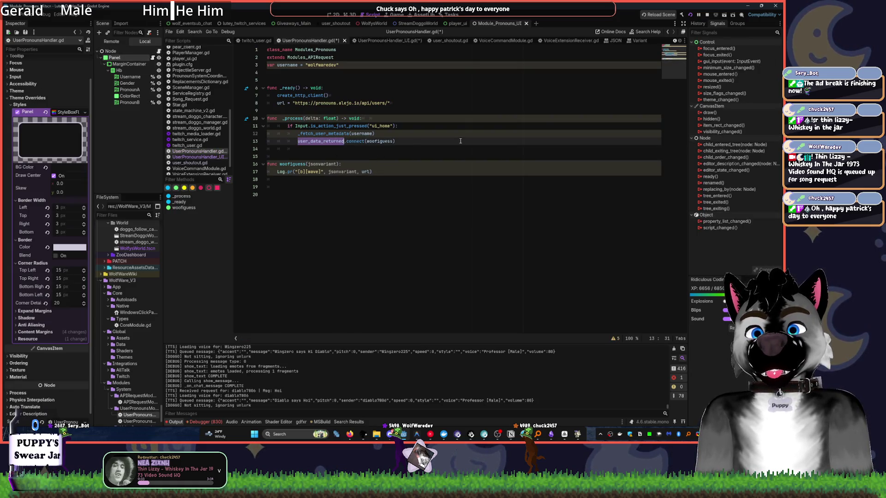
key(alt+Left)
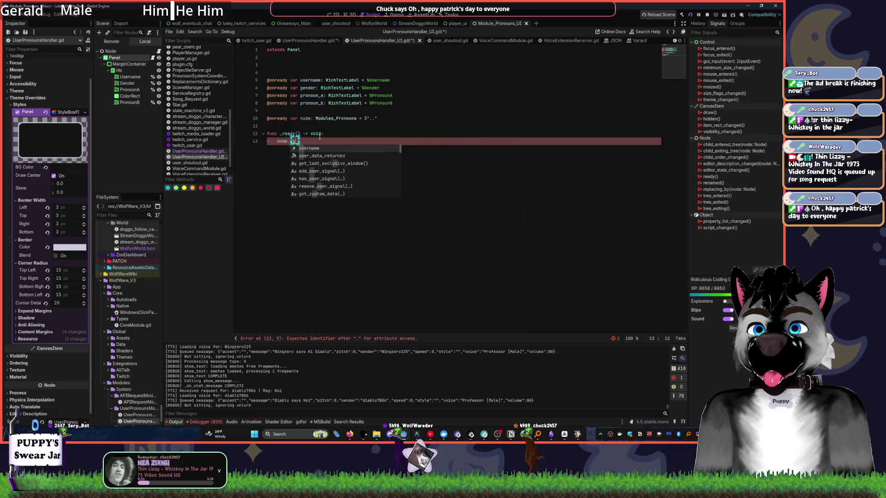
text(_data_returned)
text(.connect()
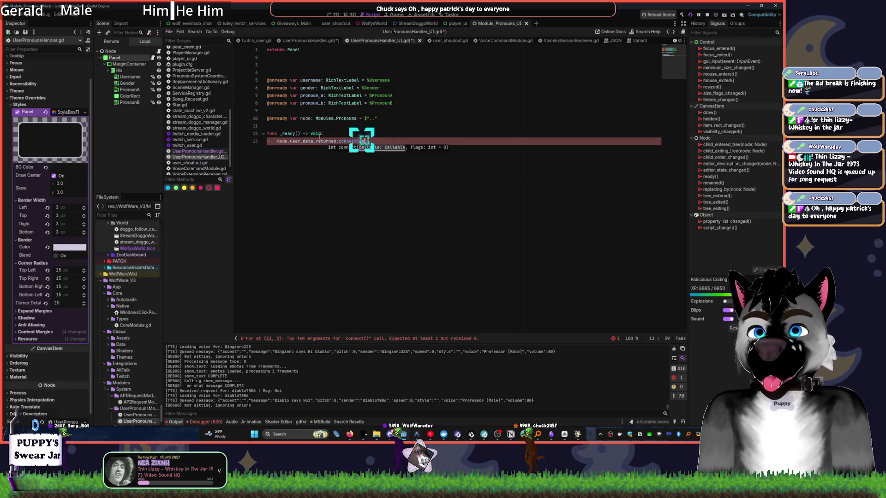
text(update)
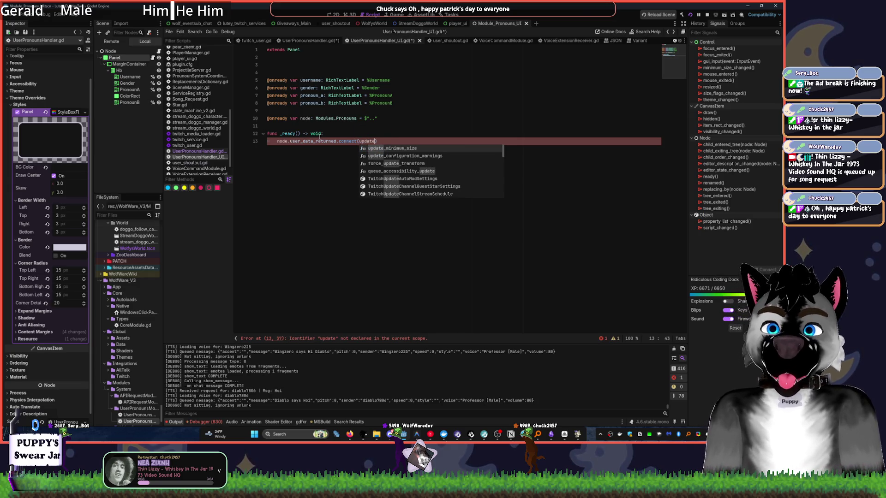
text())
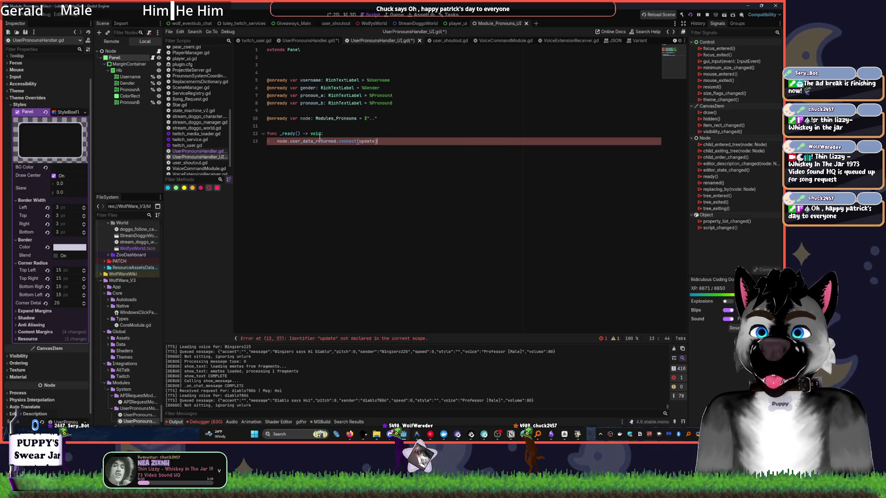
Declare a new function update(data:Variant) below the connect call
key(Return)
key(Return)
key(Return)
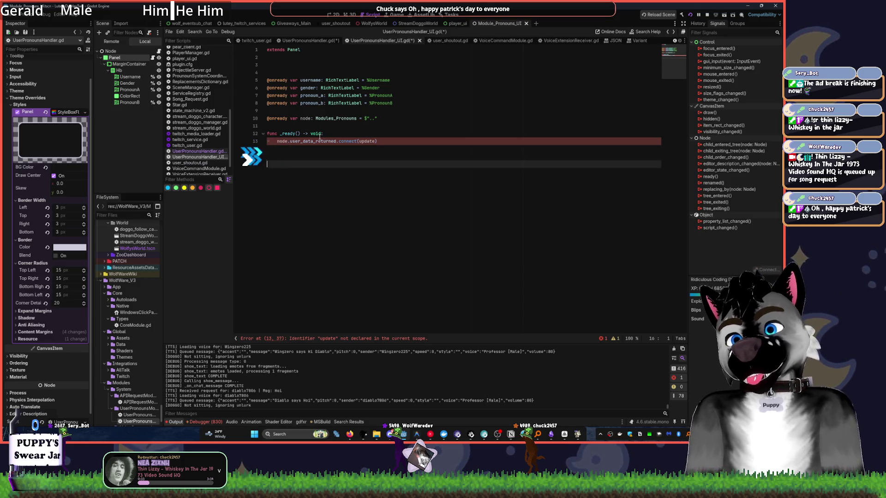
key(BackSpace)
text(func update)
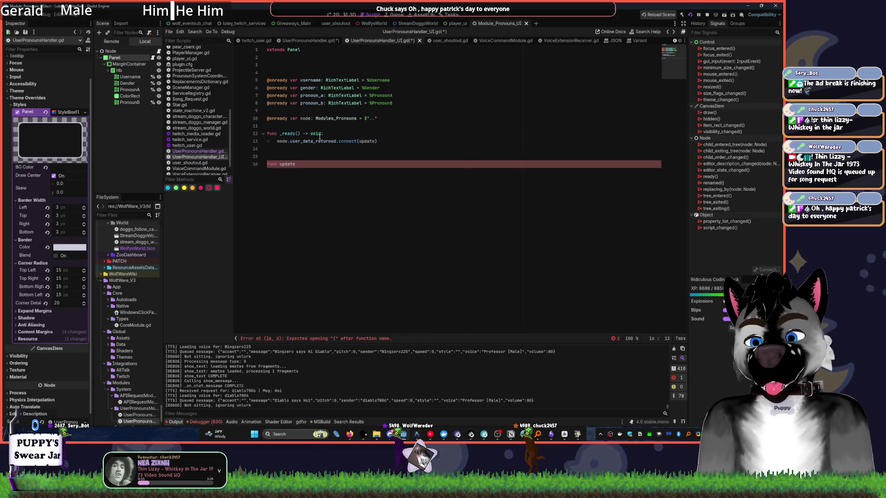
text((data))
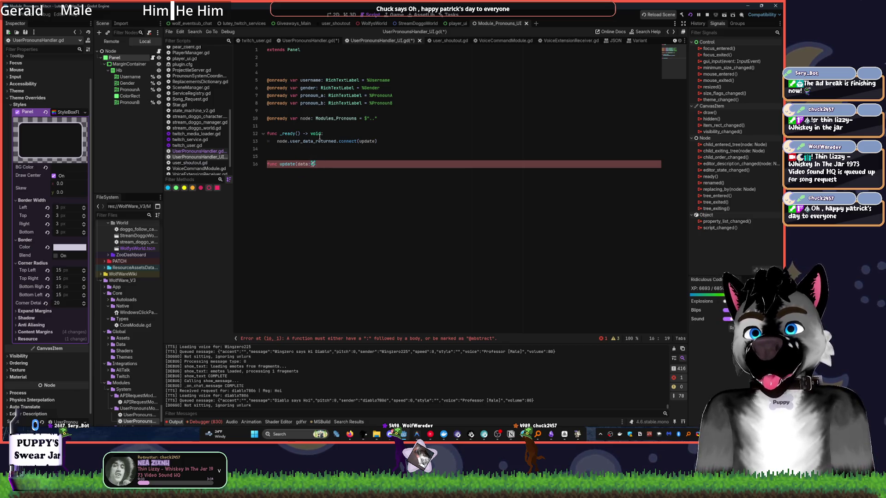
key(Escape)
text(onv)
key(BackSpace)
key(BackSpace)
key(BackSpace)
text(JSON)
key(BackSpace)
key(BackSpace)
key(BackSpace)
text(Var)
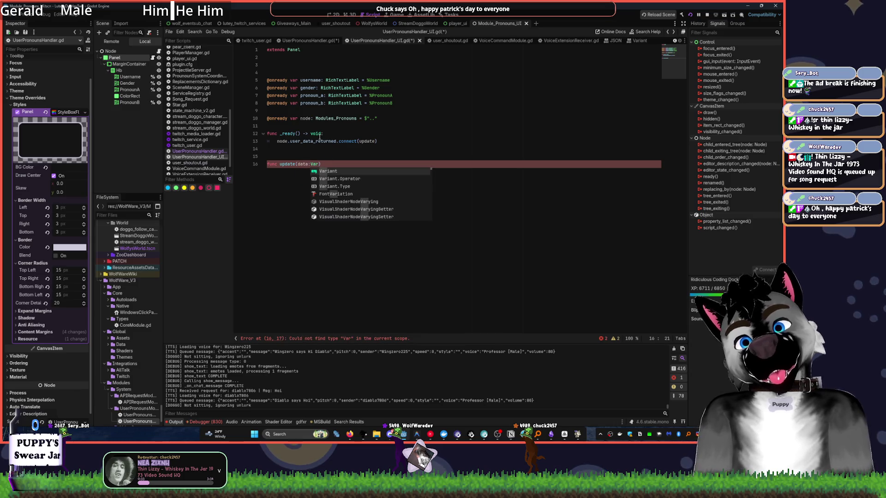
key(Return)
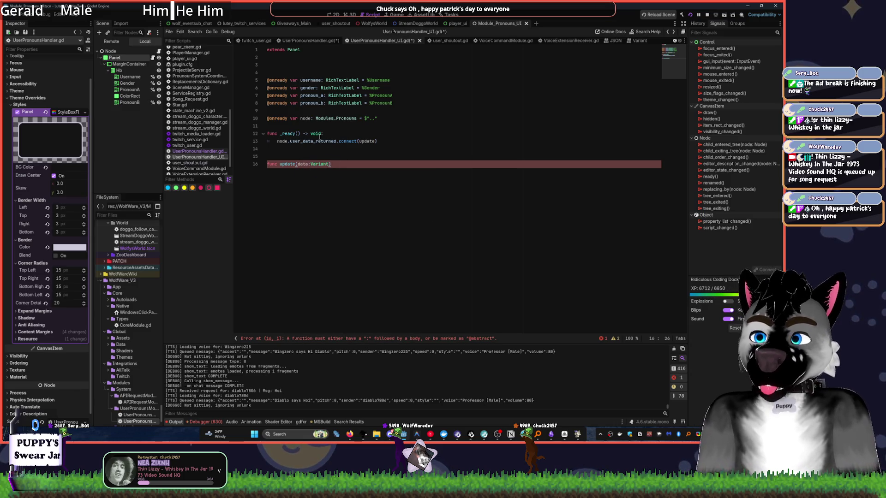
key(Return)
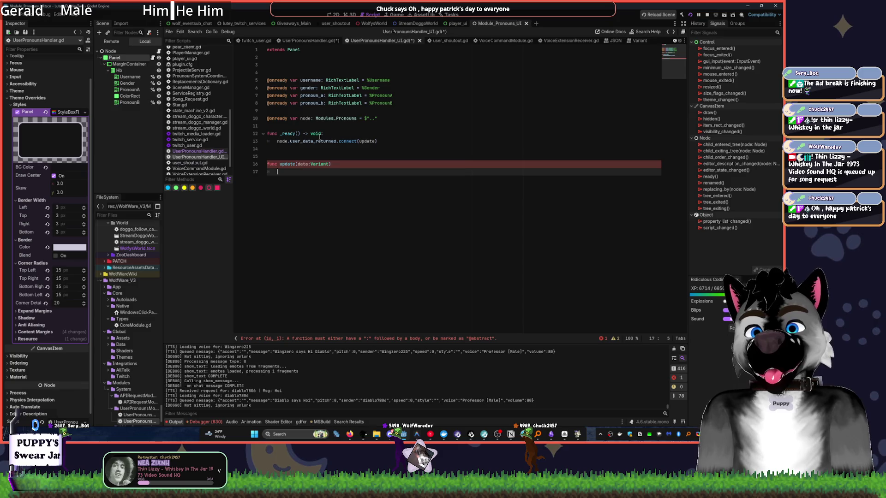
Finish the update header with a colon and set username = data.username in its body
text(us)
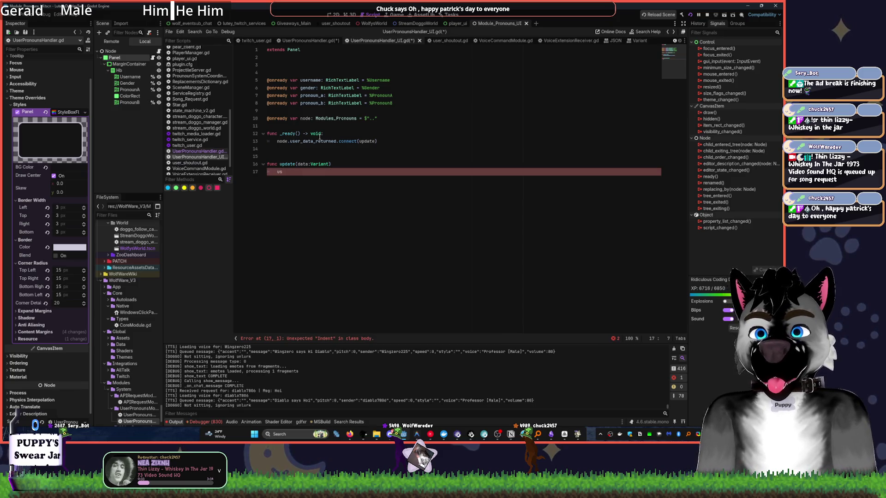
key(BackSpace)
key(BackSpace)
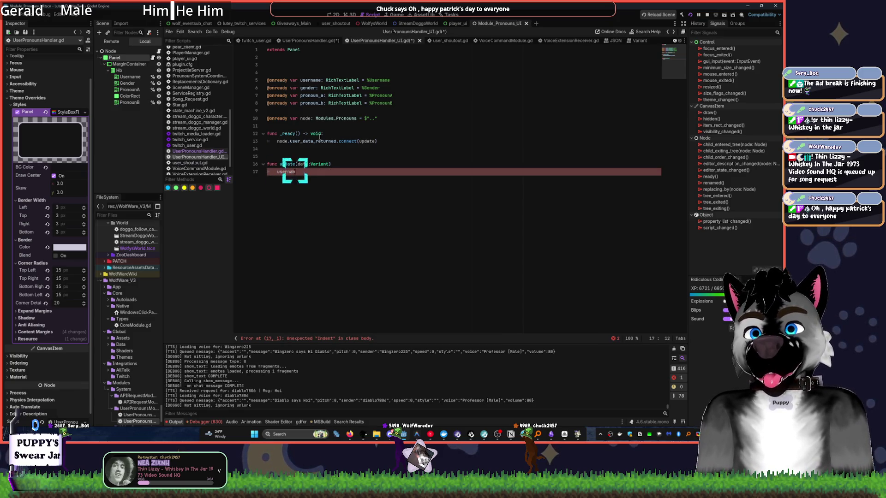
key(Up)
key(End)
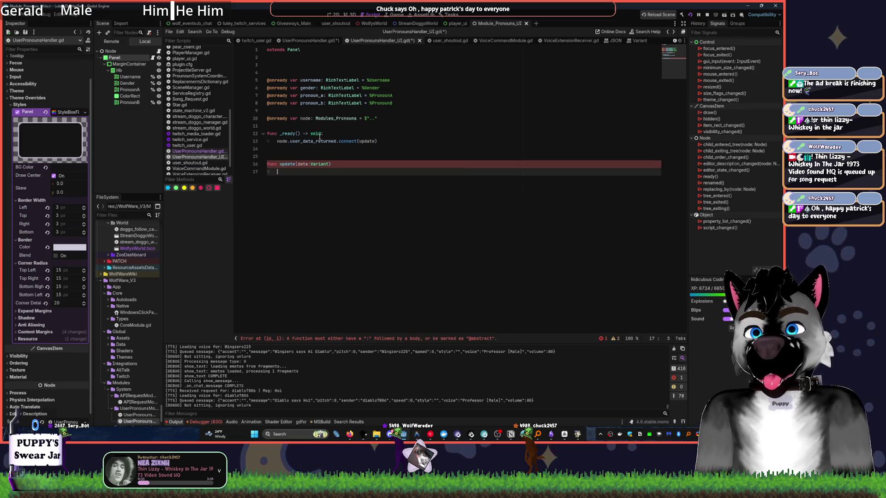
text(:)
key(Return)
text(user)
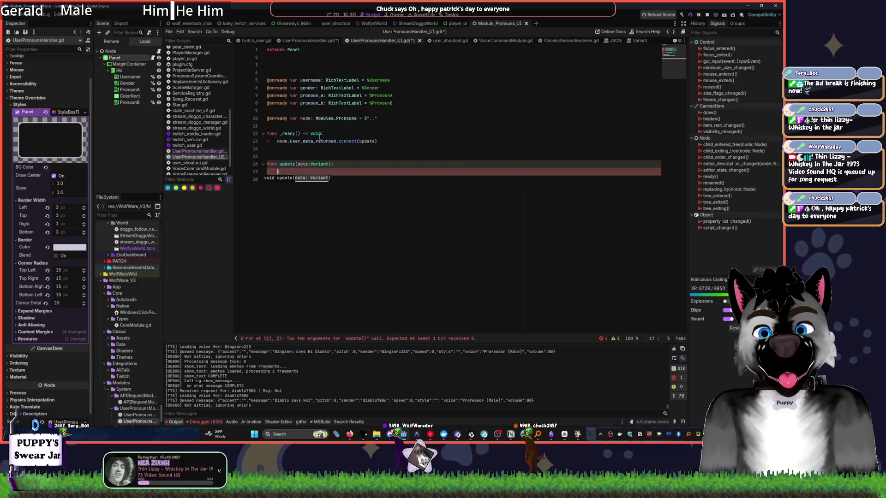
text(name)
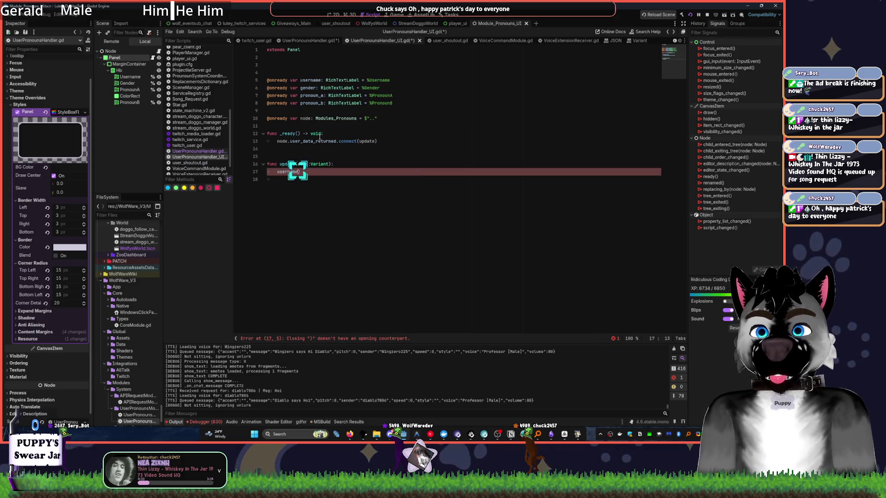
text( = d)
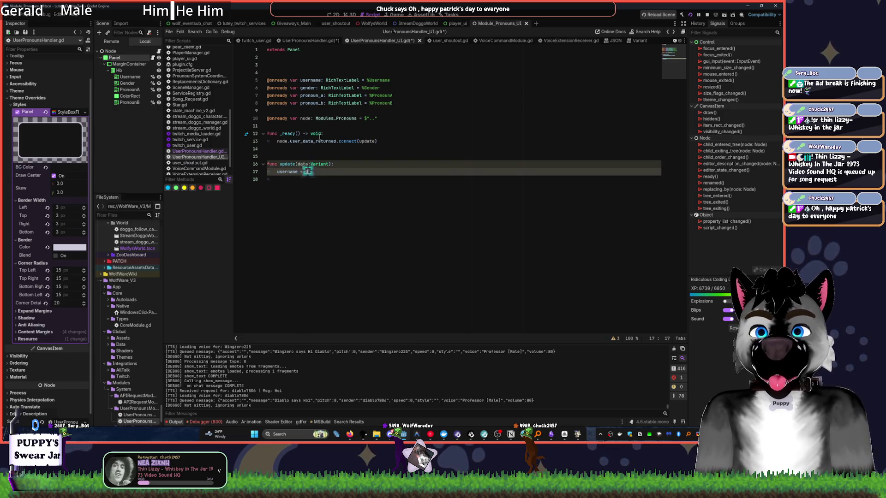
text(ata.us)
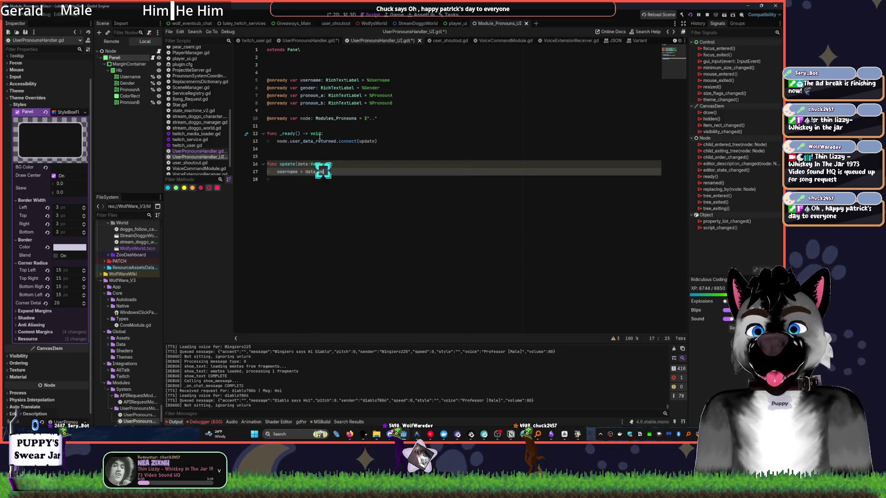
text(ername)
key(Return)
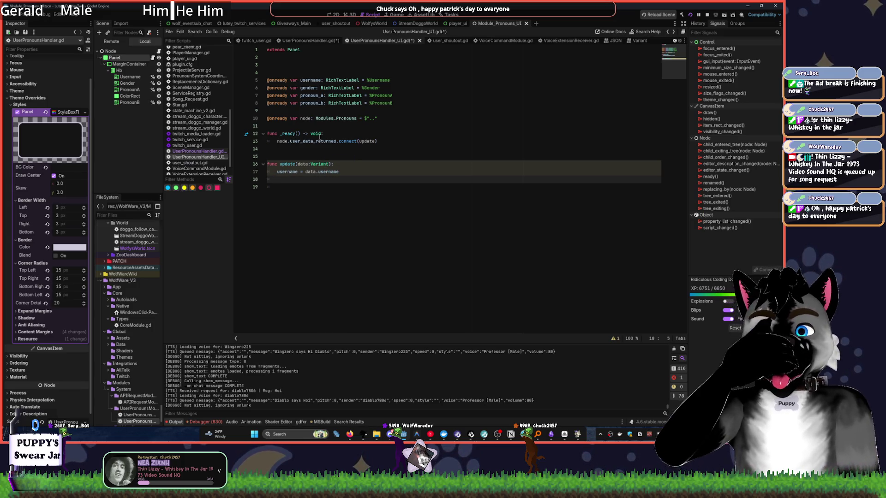
Insert var info = data as the first body line and set a breakpoint on line 17
key(Up)
key(Up)
key(End)
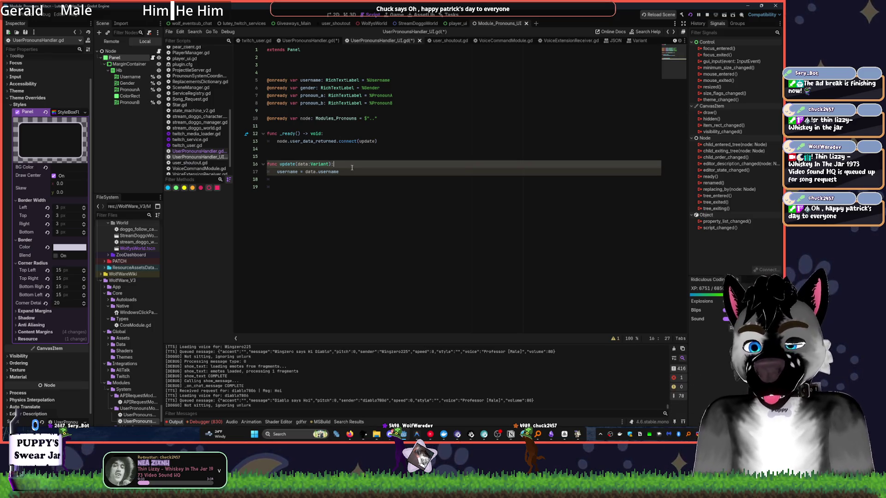
key(Return)
text(var info = )
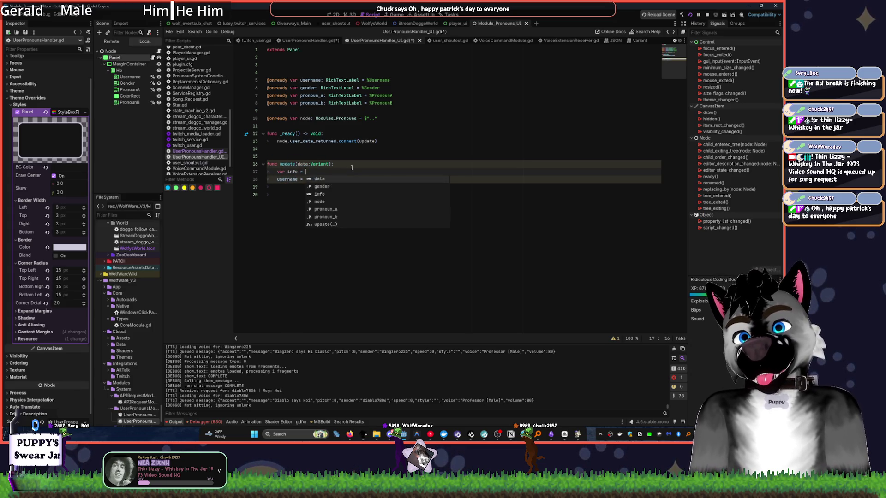
text(data)
key(Escape)
key(Up)
key(Up)
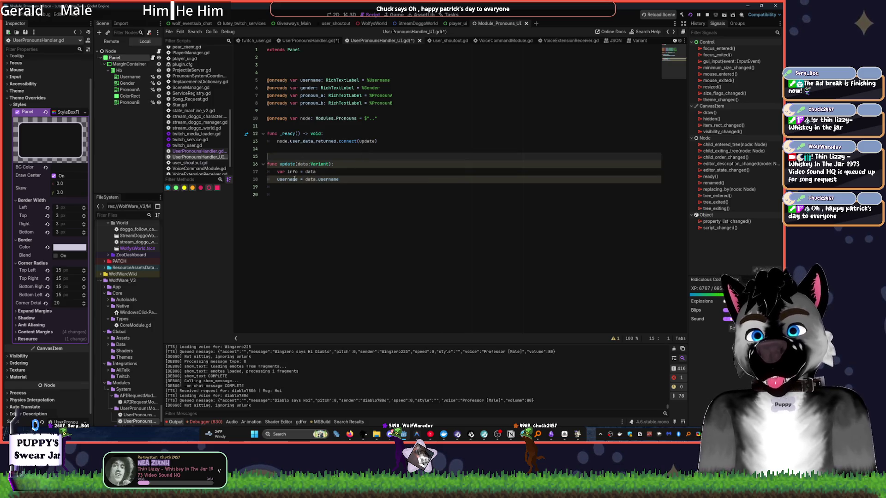
click(239, 172)
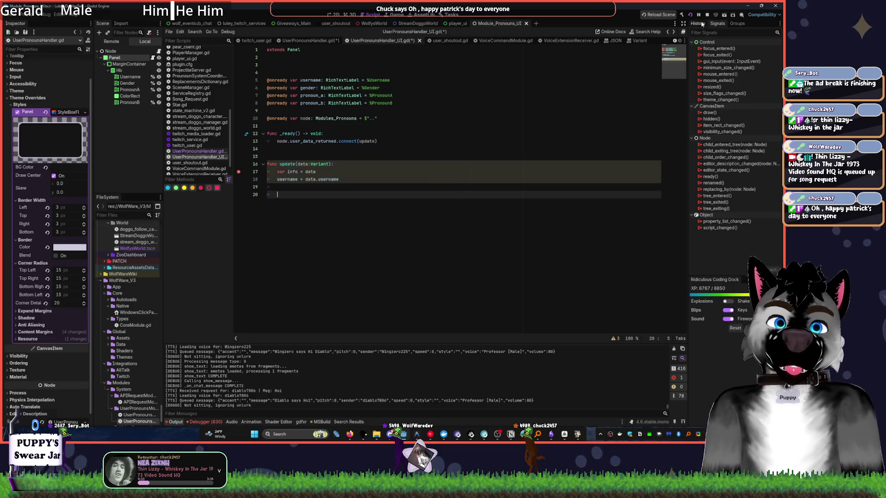
Stop and rerun the overlay project, then expand the incoming data entry at the breakpoint
click(706, 16)
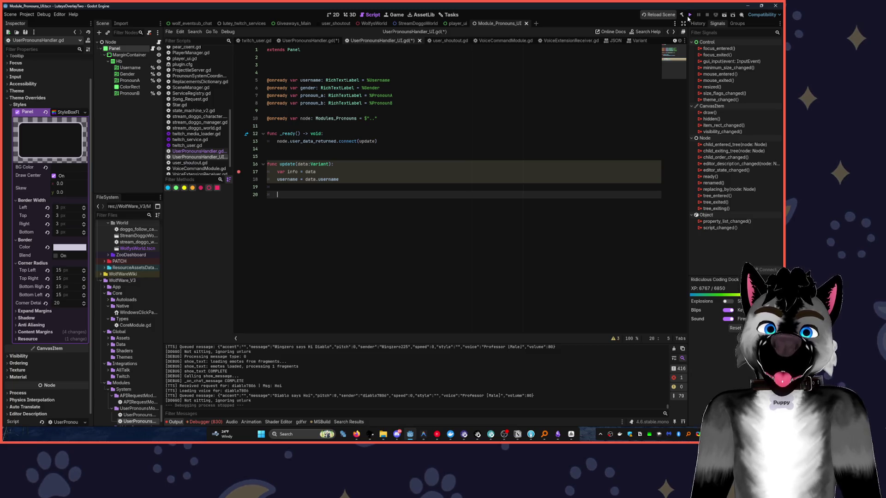
click(689, 16)
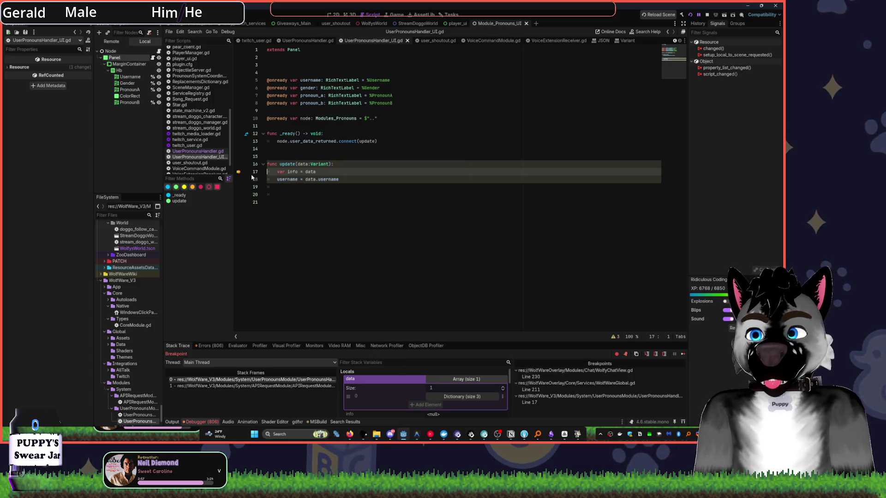
click(458, 396)
double_click(320, 179)
scroll(404, 385, down, 3)
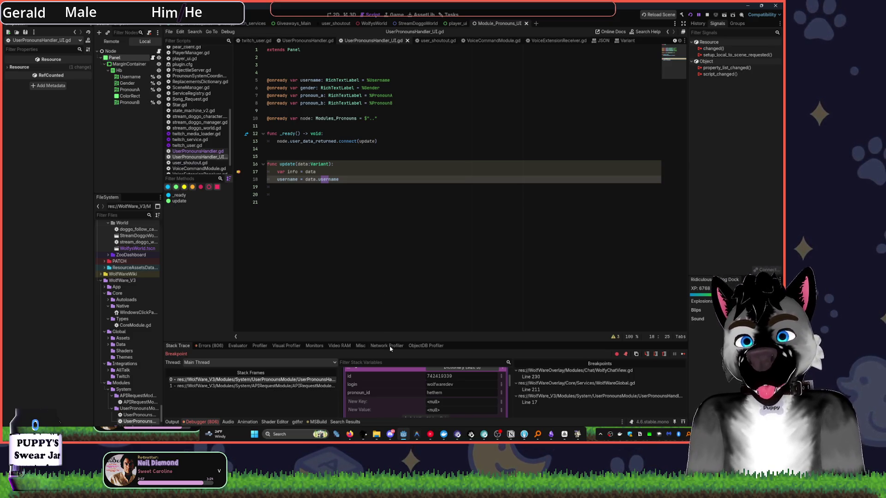
Adjust the system volume down and back up with the media keys
mouse_move(348, 426)
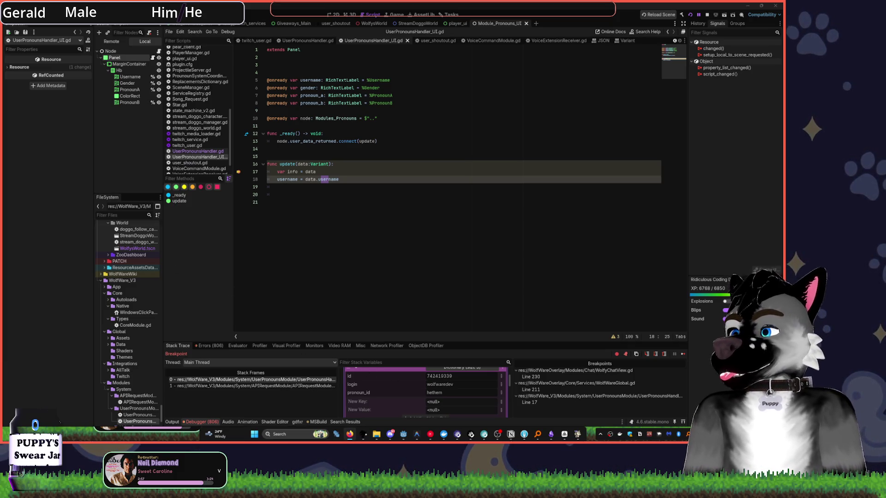
key(XF86AudioLowerVolume)
key(XF86AudioLowerVolume)
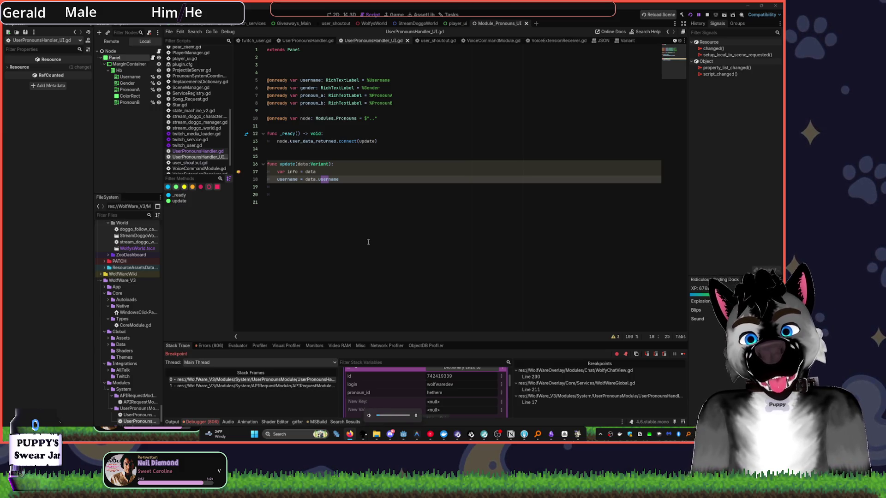
key(XF86AudioRaiseVolume)
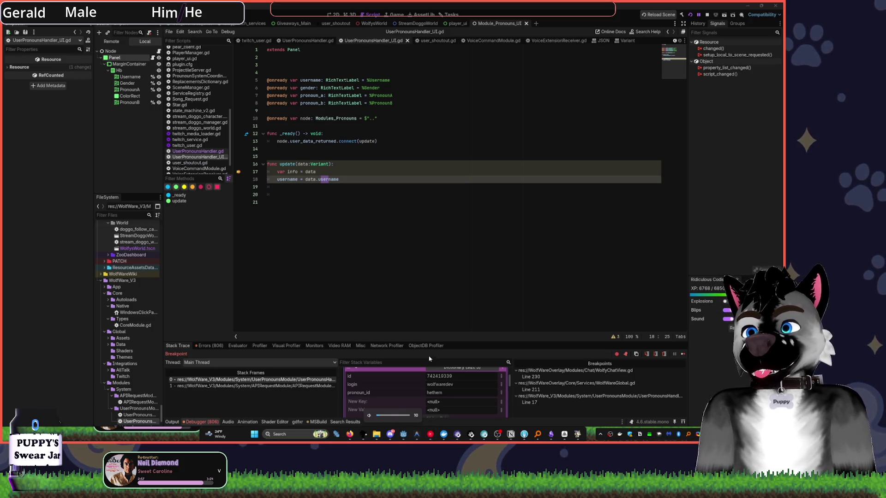
Bring YouTube Music forward, nudge its volume slider down, and return to the Godot script editor
click(430, 434)
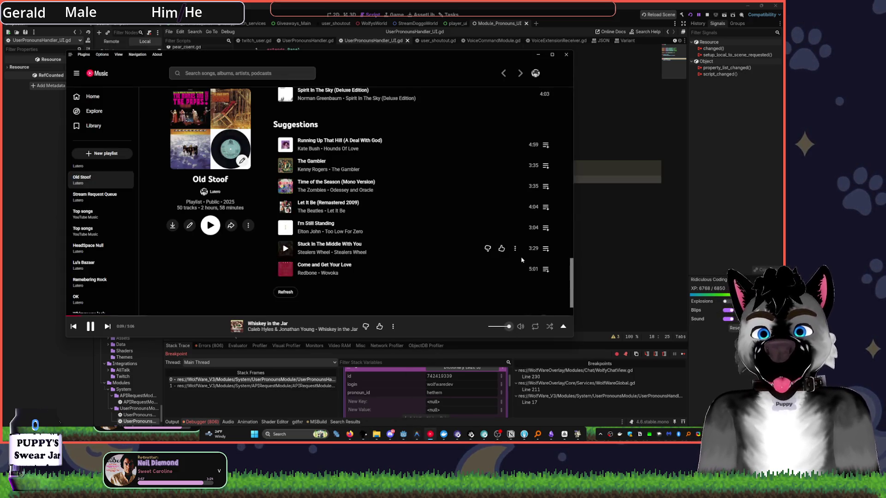
drag(508, 329, 503, 328)
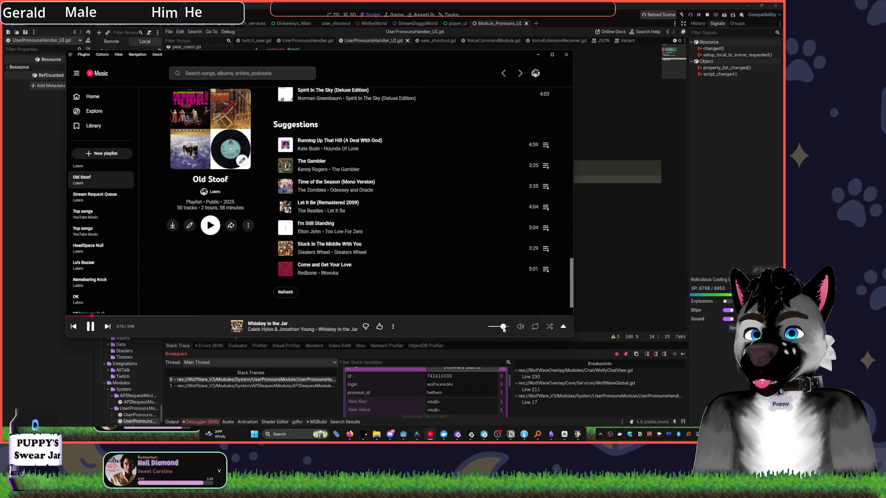
key(XF86AudioLowerVolume)
key(XF86AudioRaiseVolume)
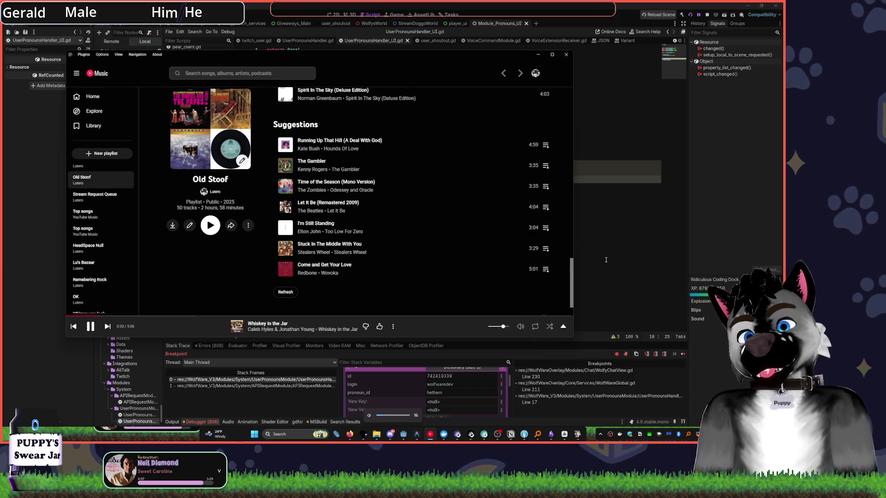
click(606, 260)
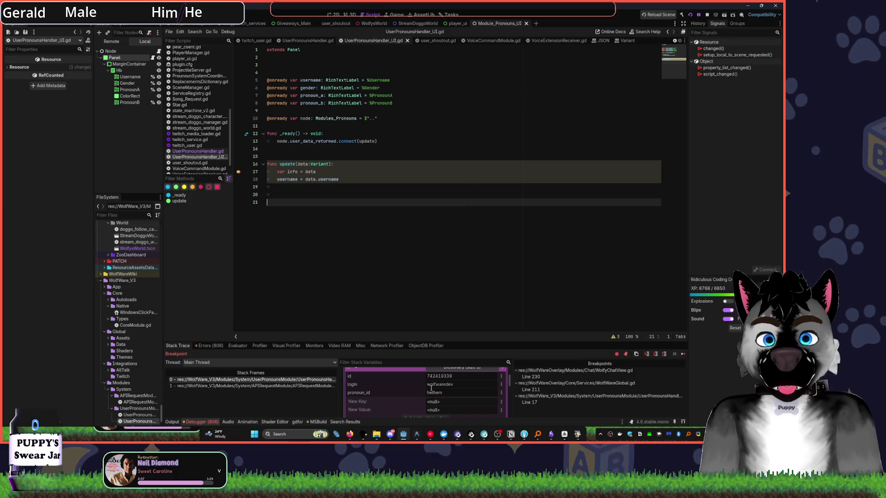
Change the username source to data.login and delete the unused var info line
click(339, 187)
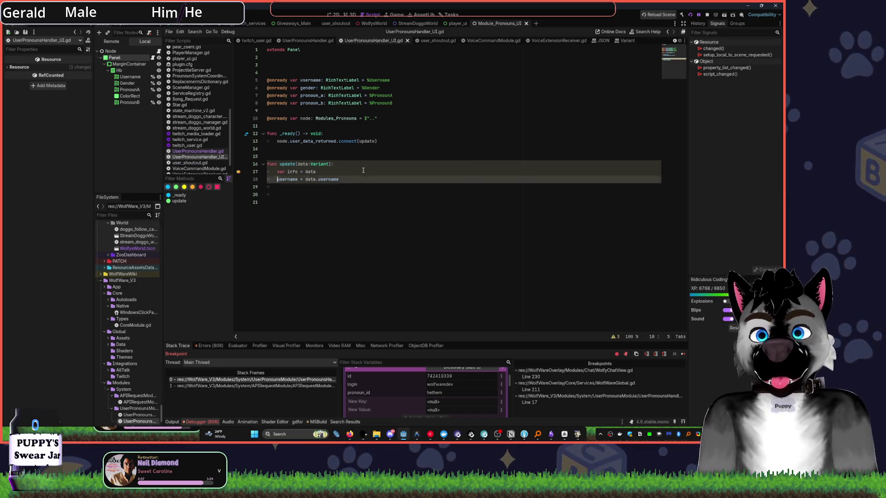
key(Up)
key(End)
key(ctrl+BackSpace)
text(lo)
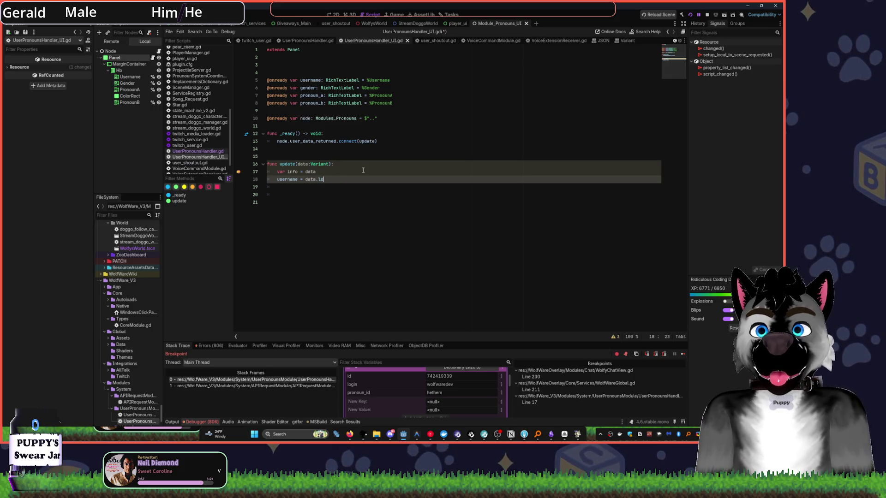
text(gin)
key(Up)
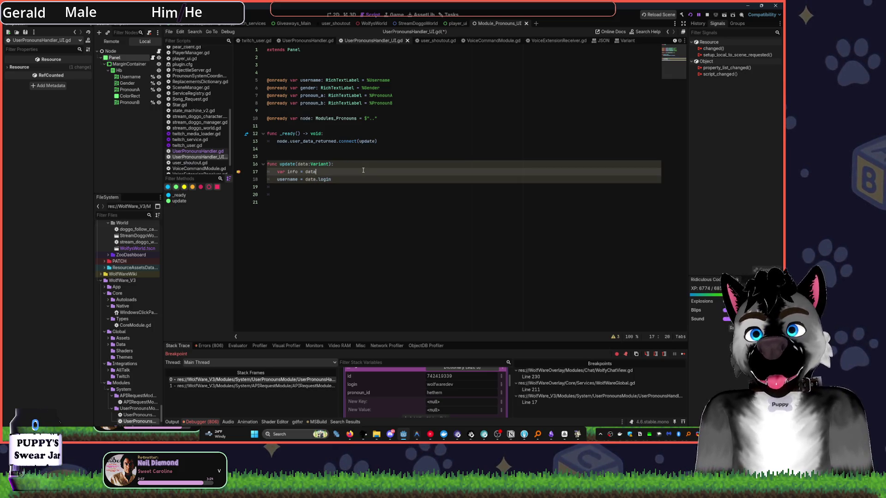
key(shift+Home)
key(BackSpace)
key(Down)
key(Down)
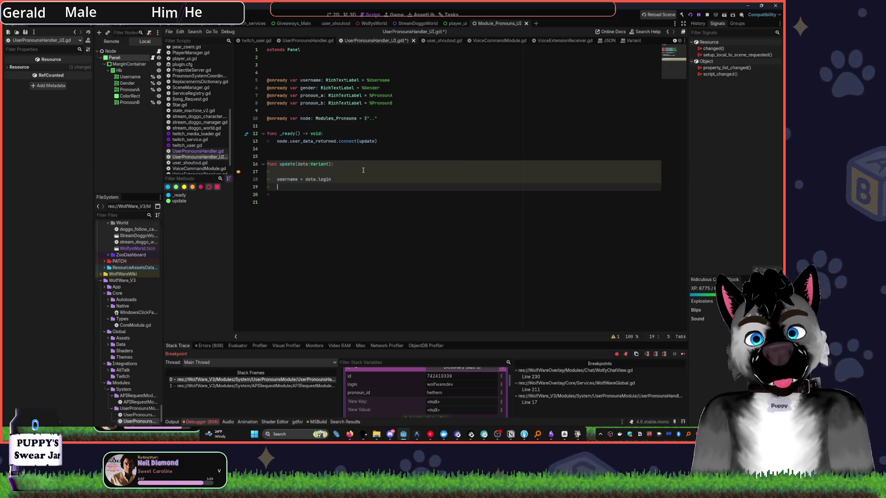
Add pronoun_a.text = data.pronoun_id on line 19 of the update function
key(ctrl+space)
key(Escape)
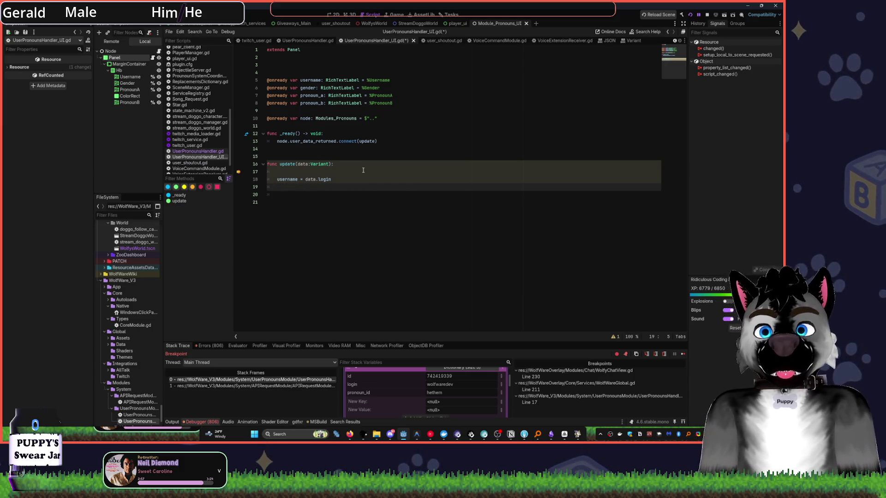
text(pronoun_a)
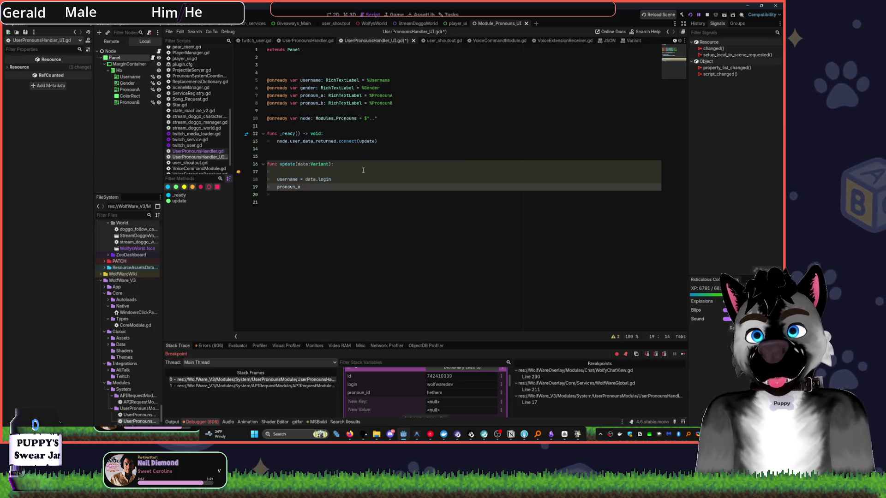
text( =)
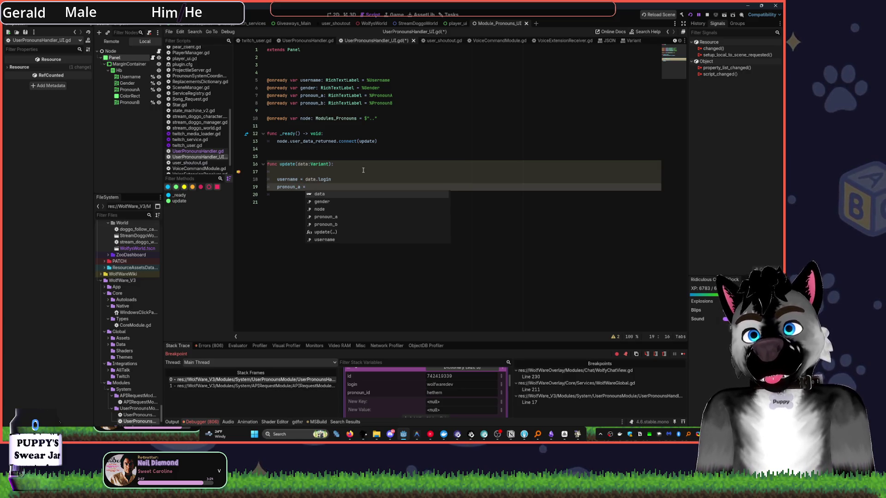
text( pro)
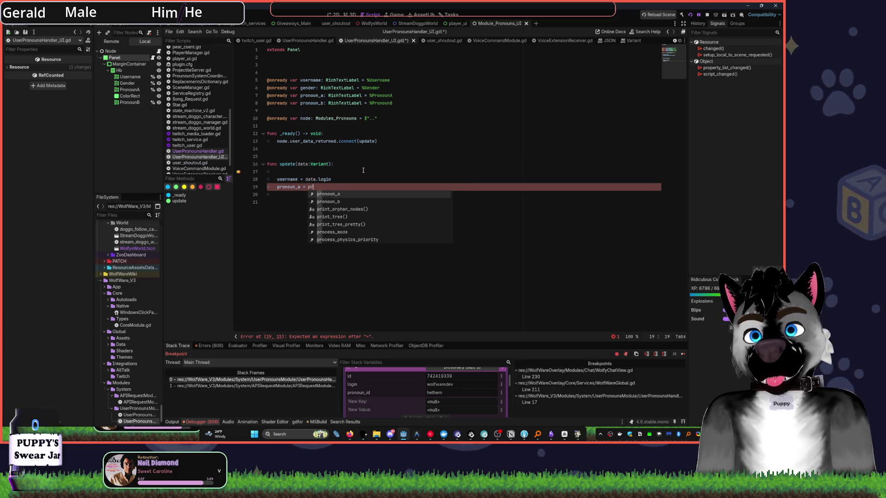
key(BackSpace)
key(BackSpace)
key(BackSpace)
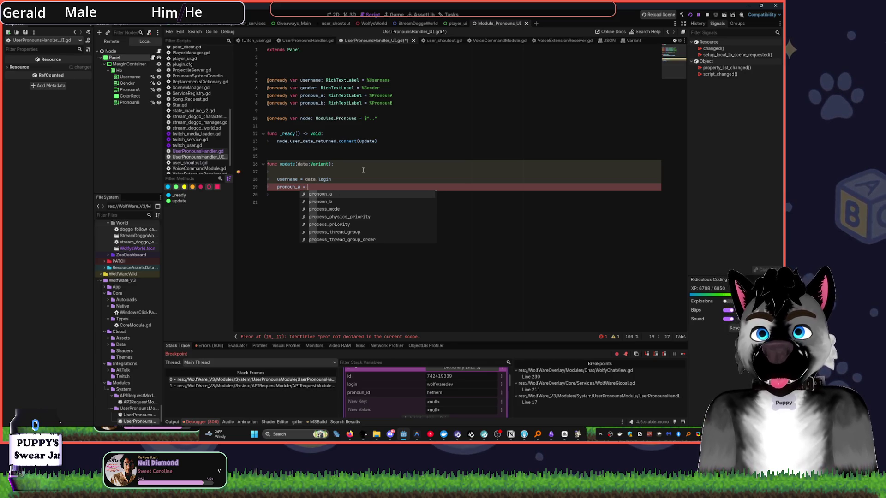
key(BackSpace)
text(.te)
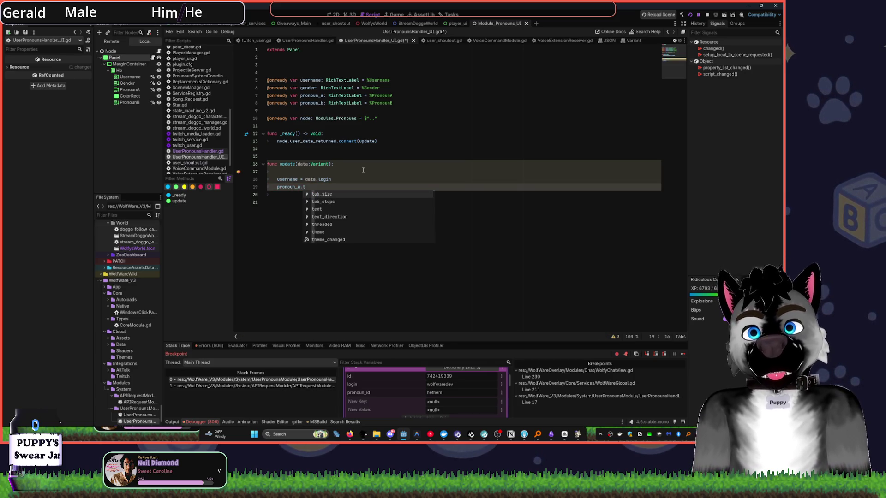
key(Return)
text(= )
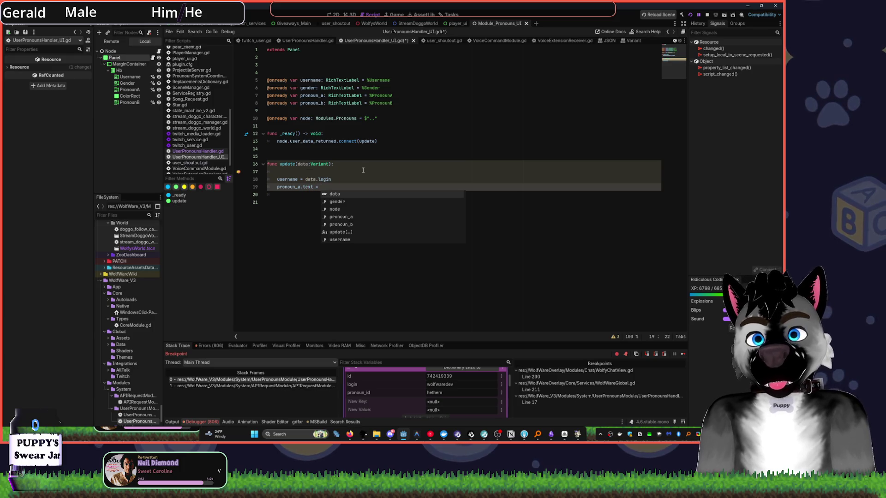
text(data.pr)
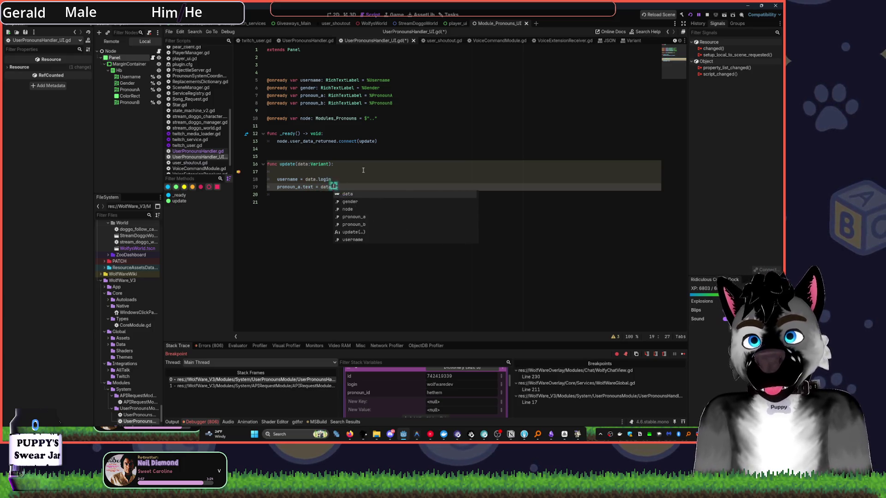
key(Escape)
text(onoun_id)
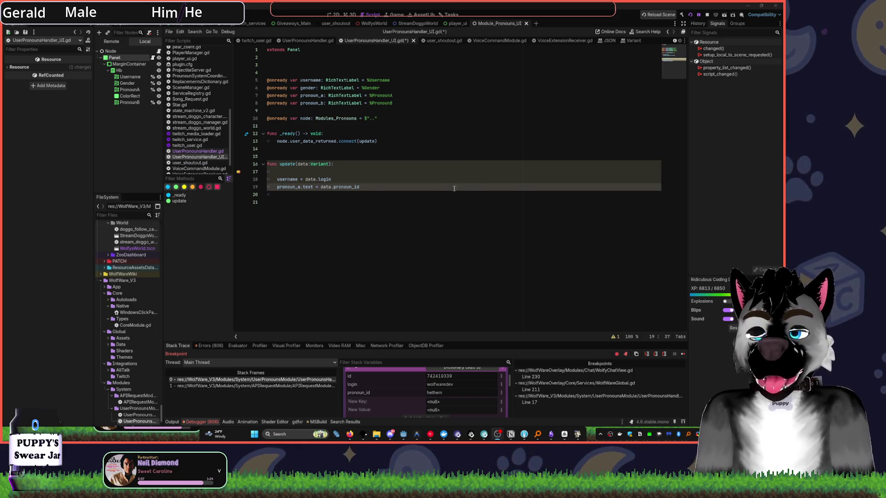
click(433, 180)
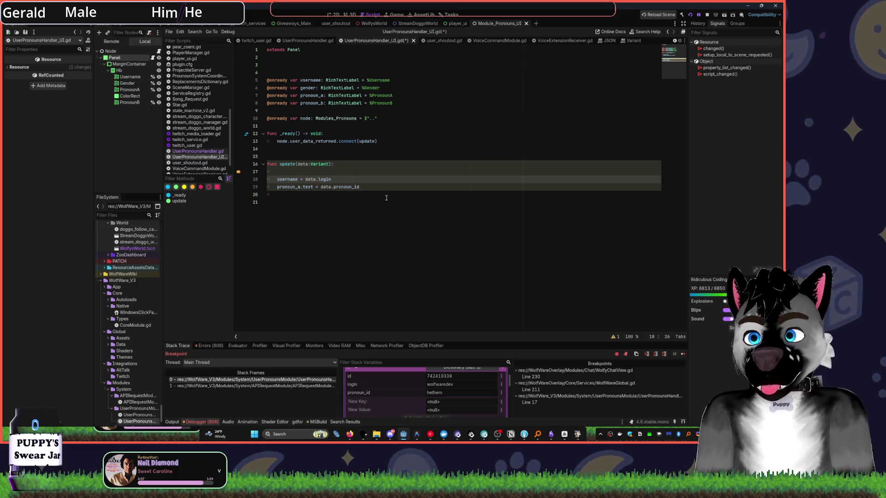
click(398, 188)
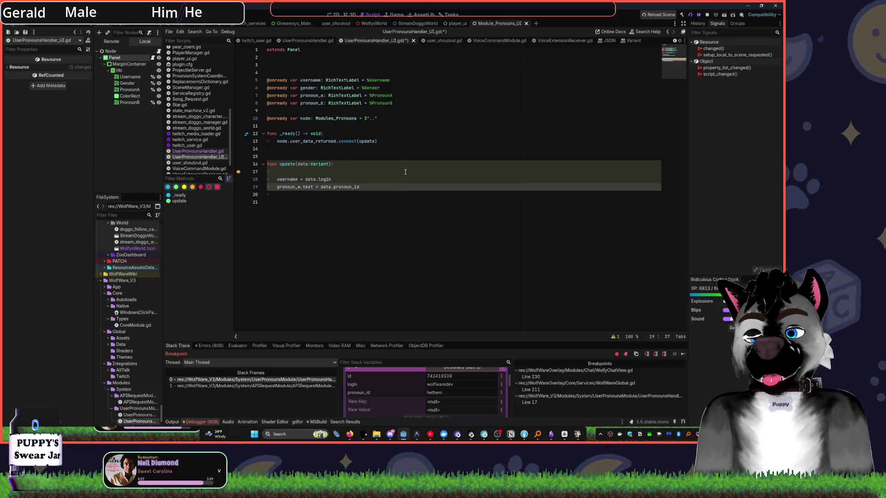
Add a comment saying the API merges the pronoun without the slash, then a 'WHY????' comment
key(Return)
text(# Alejo is stupid and merges the pronoun without )
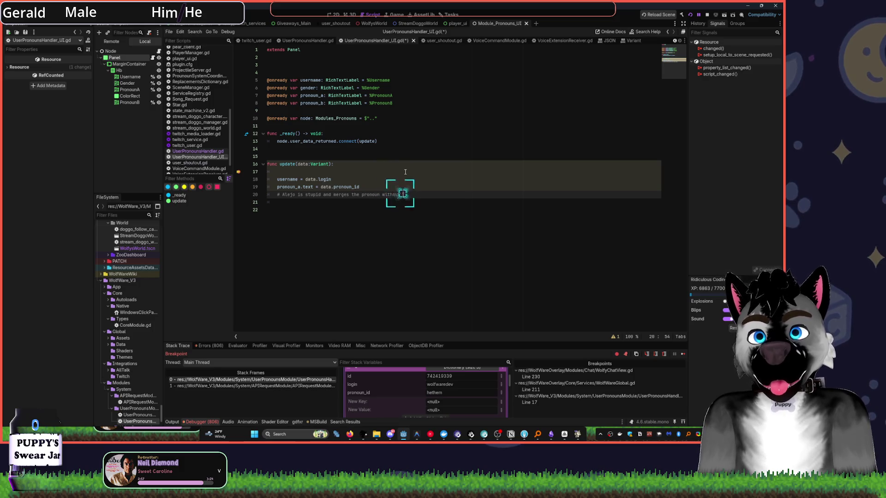
text(the slash)
key(Return)
text(# WHY?????????????????????????????????????????????????????????????????????????????????????????????????????????????????????????????????????????)
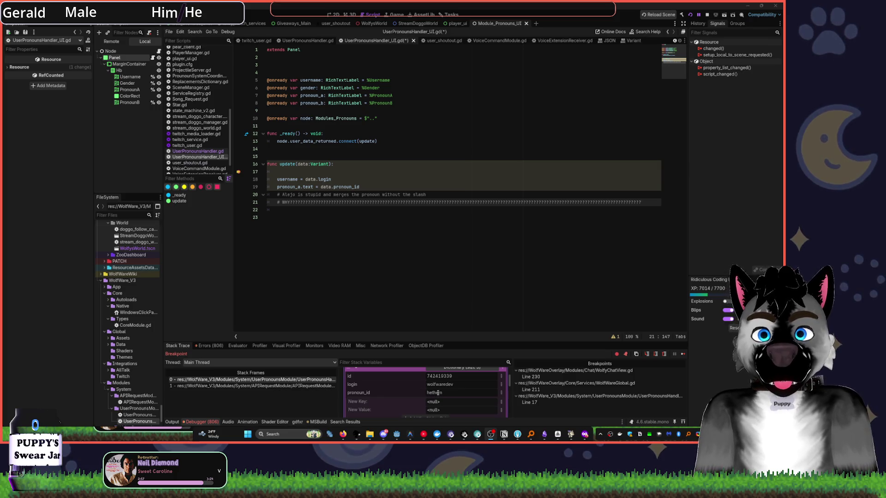
drag(432, 394, 479, 399)
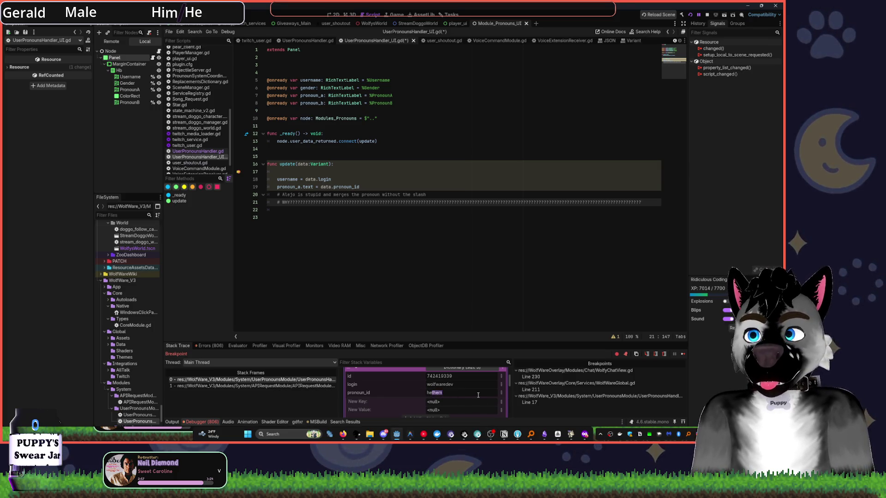
click(434, 392)
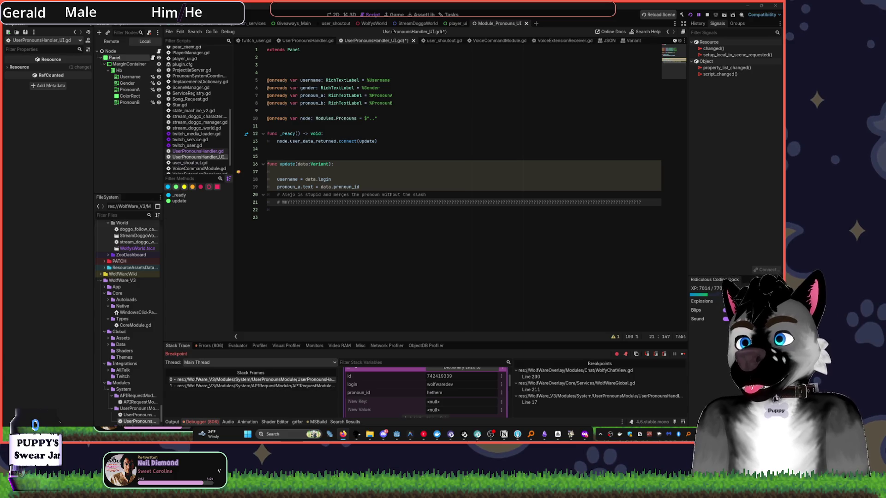
click(403, 202)
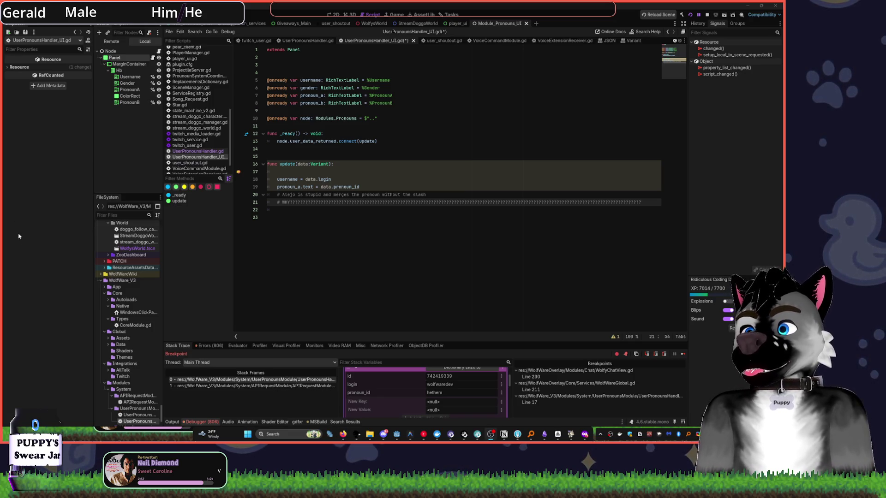
key(alt+Tab)
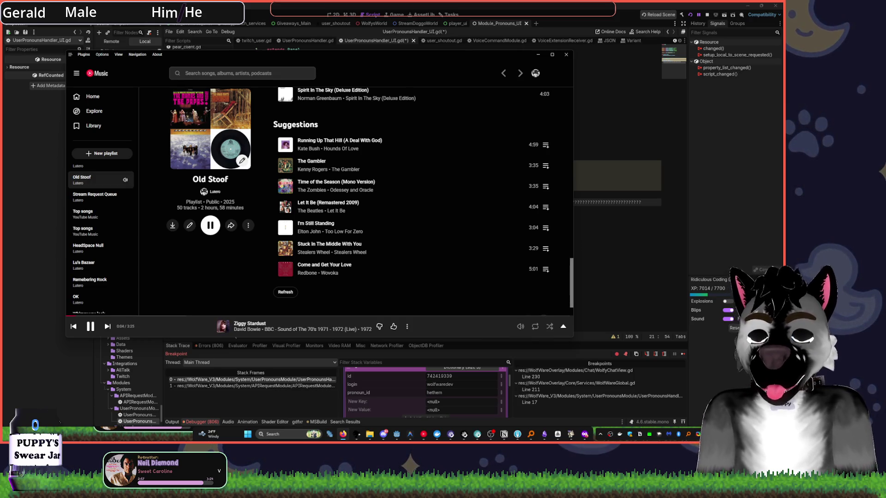
click(629, 214)
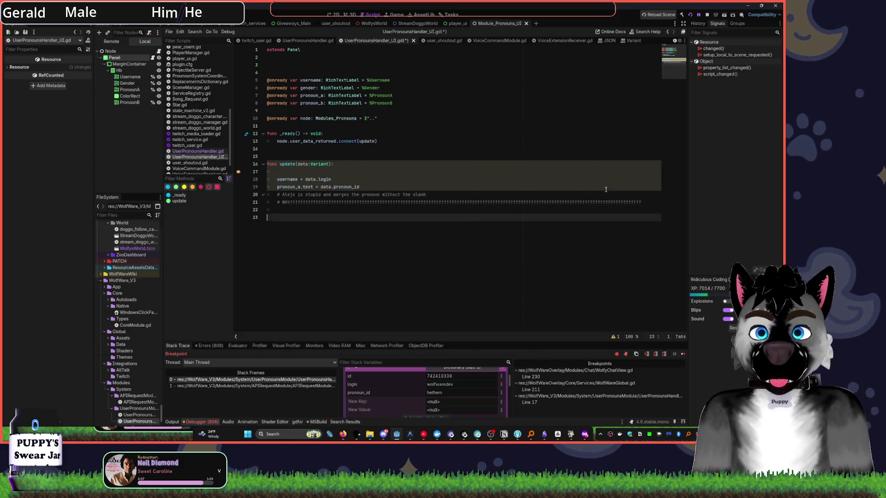
click(423, 436)
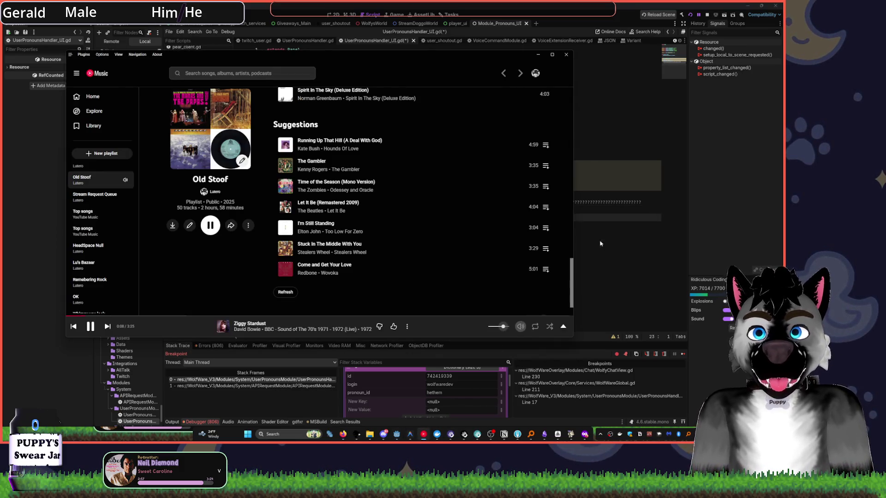
click(423, 436)
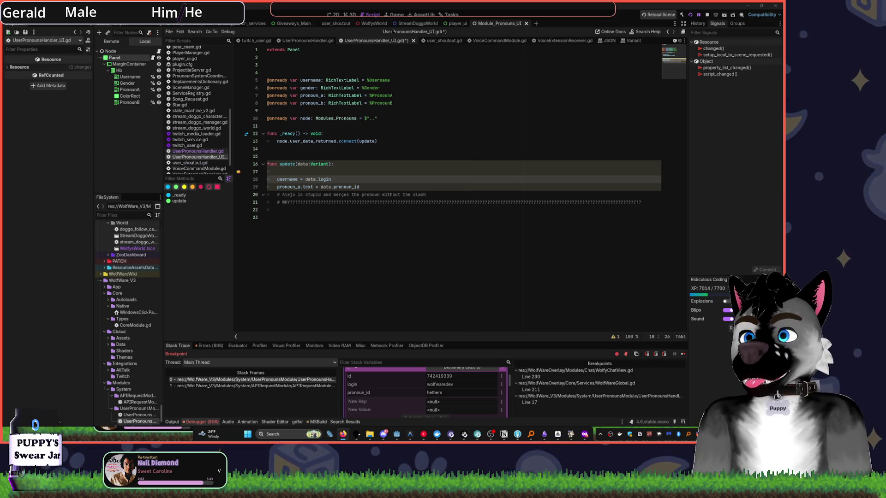
click(364, 195)
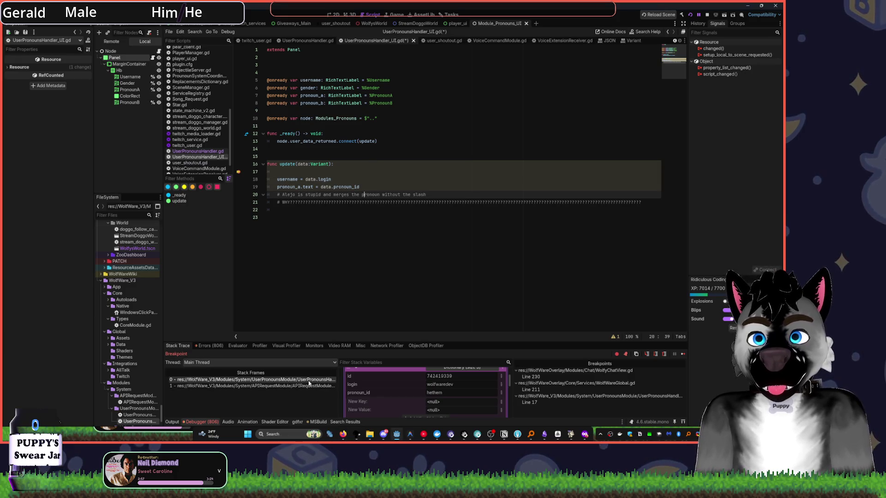
Open UserPronounsHandler.gd, keep its pronouns API URL on line 8 unchanged, save it, and switch to the browser
scroll(468, 378, down, 5)
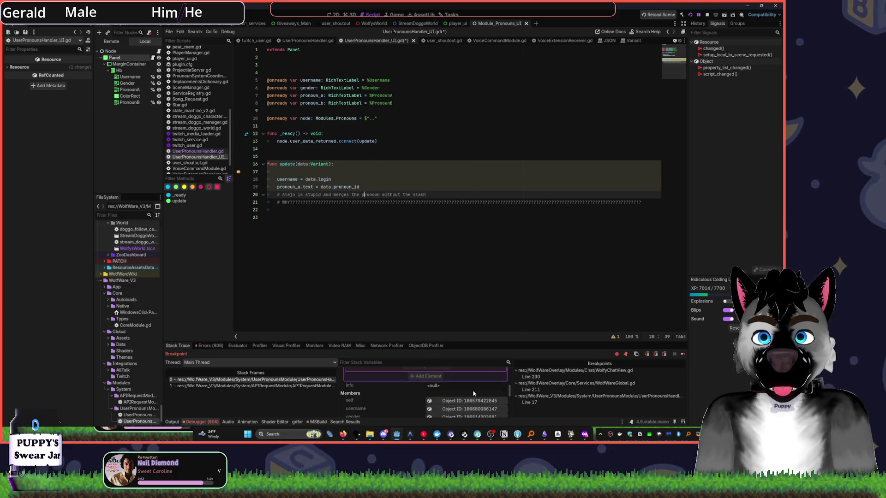
scroll(473, 393, down, 4)
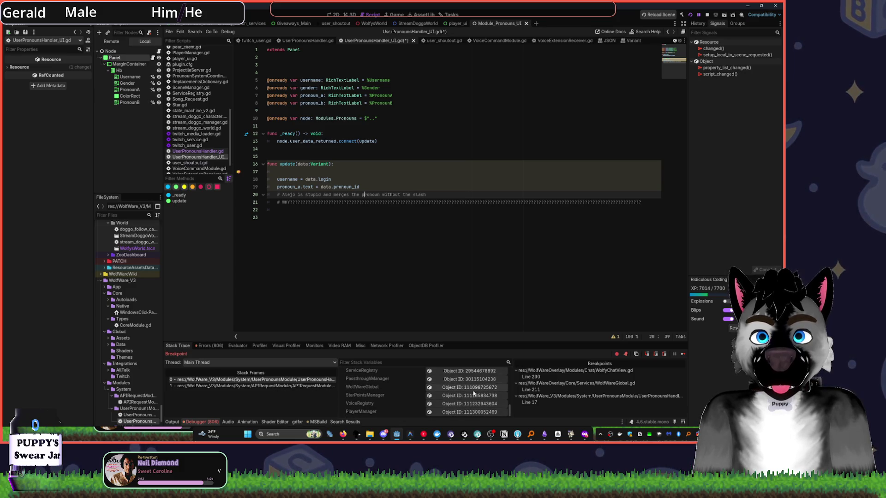
scroll(473, 393, up, 2)
click(305, 134)
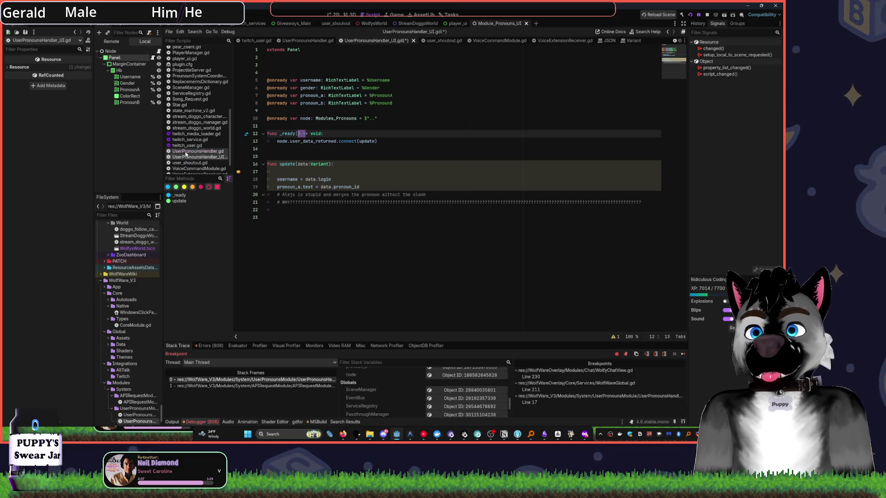
click(198, 151)
drag(389, 103, 295, 103)
key(ctrl+v)
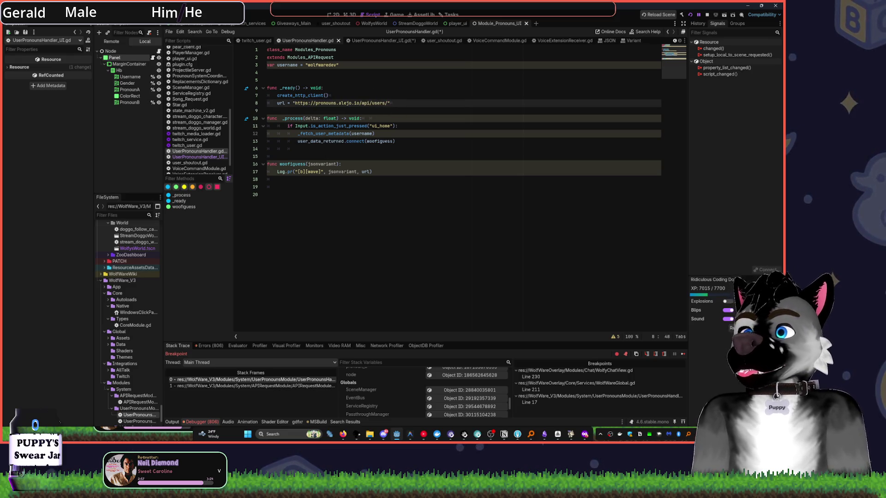
key(ctrl+z)
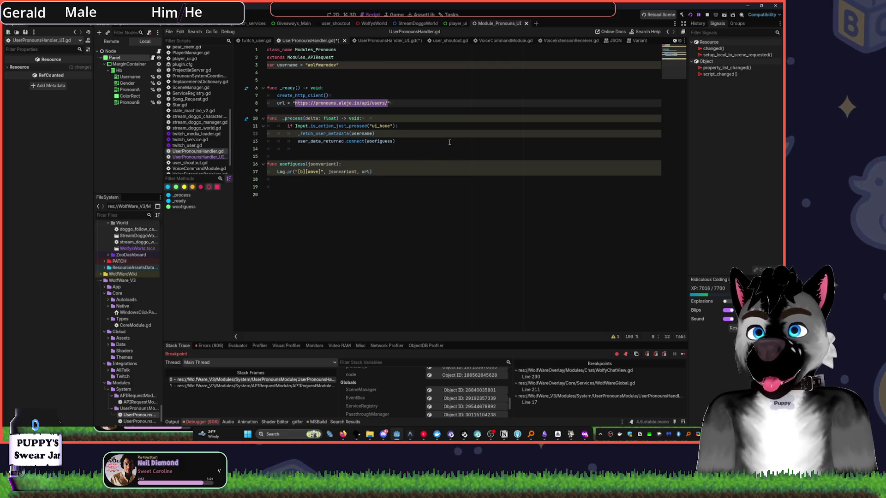
key(ctrl+s)
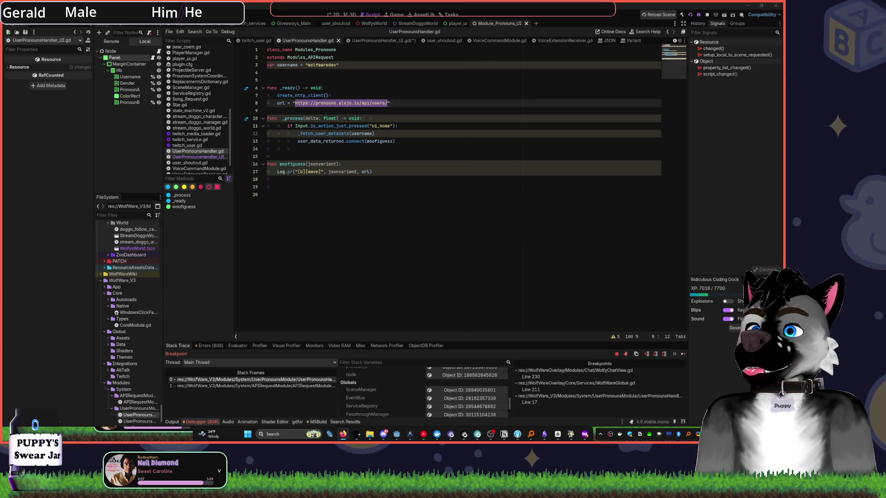
key(alt+Tab)
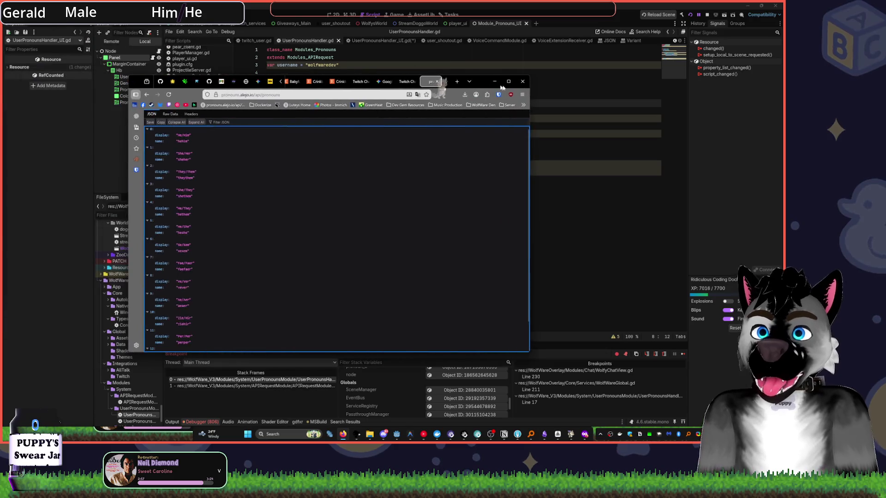
Move the browser right, scroll the pronouns JSON list, and copy the API address
drag(431, 85, 529, 83)
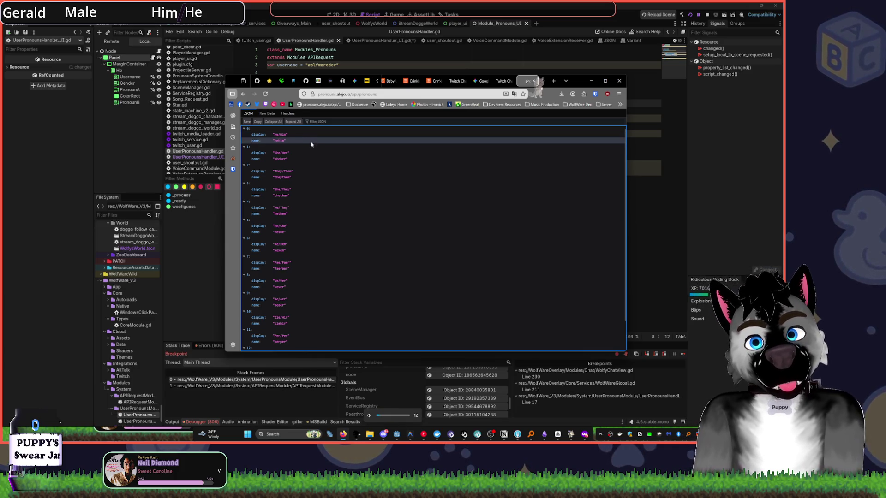
scroll(323, 184, down, 1)
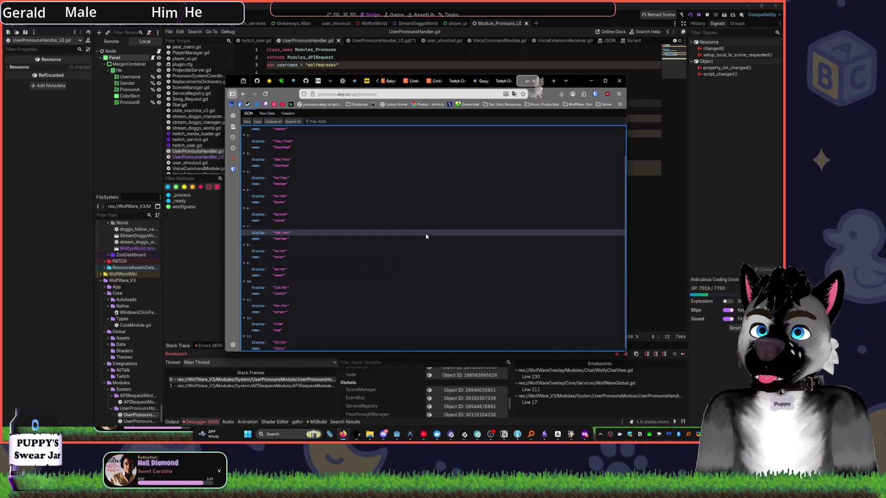
click(400, 94)
key(ctrl+a)
key(ctrl+c)
key(alt+Tab)
Back in Godot, return to the UserPronounsHandler.gd script in the editor
click(387, 72)
click(387, 111)
click(386, 80)
click(183, 162)
click(197, 151)
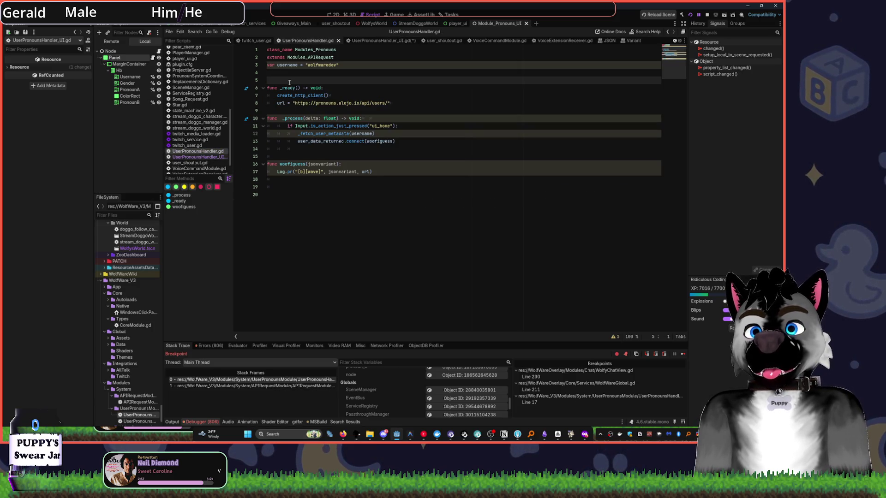
Declare two new constants, base_api_url and pronouns_schema, below line 5 of UserPronounsHandler.gd
key(Return)
key(Return)
click(289, 81)
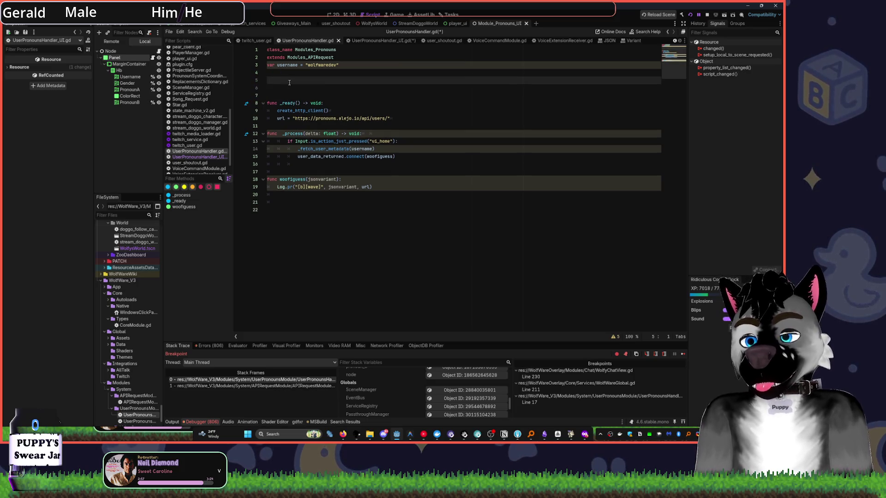
text(#)
key(BackSpace)
text(const)
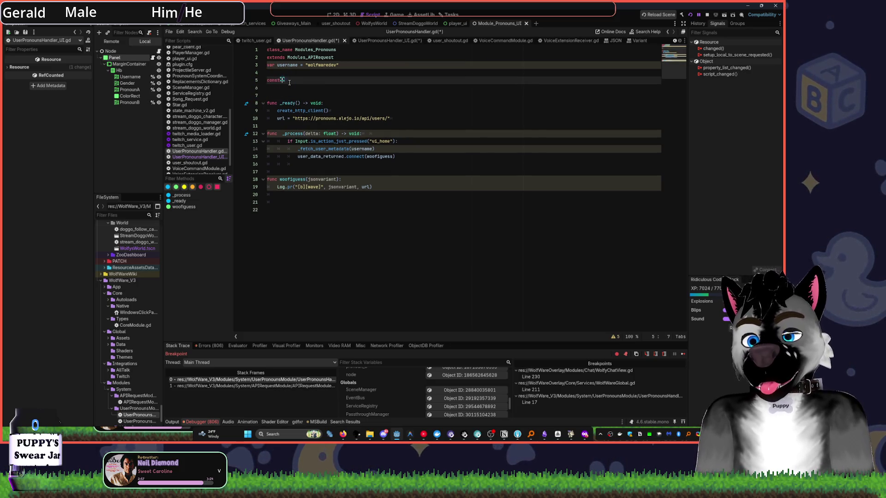
text( urle_url)
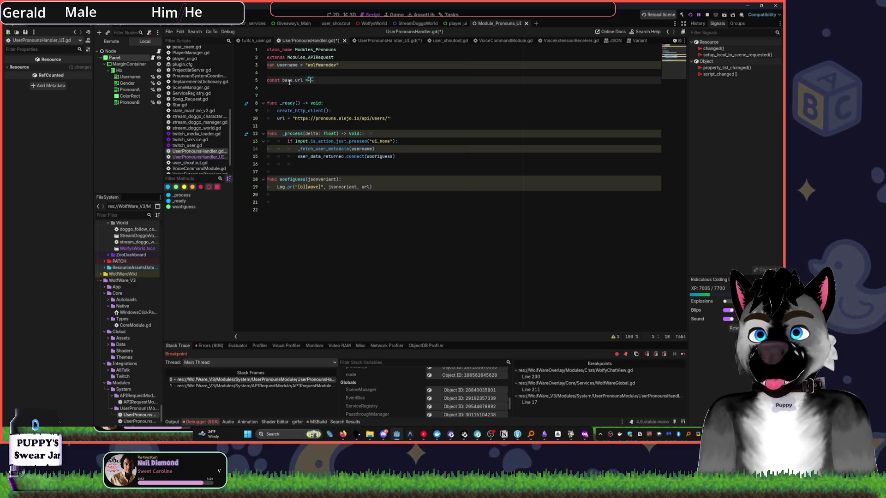
text( =)
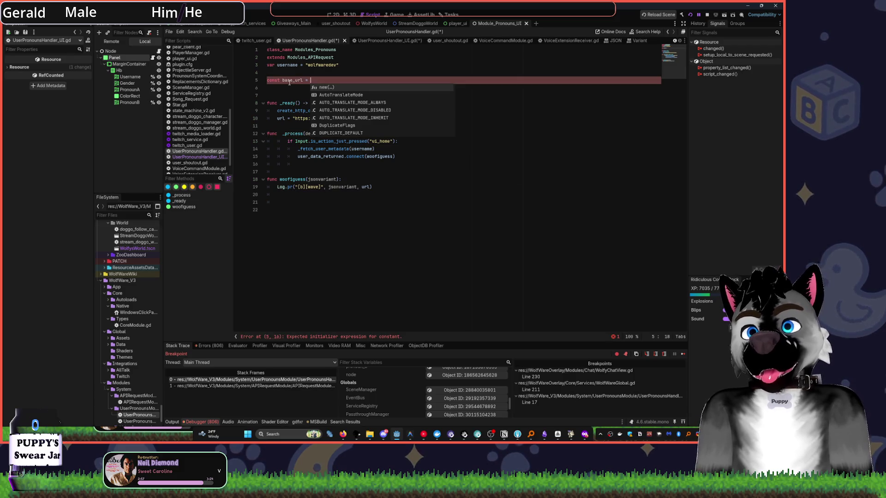
key(Escape)
key(Return)
text(const)
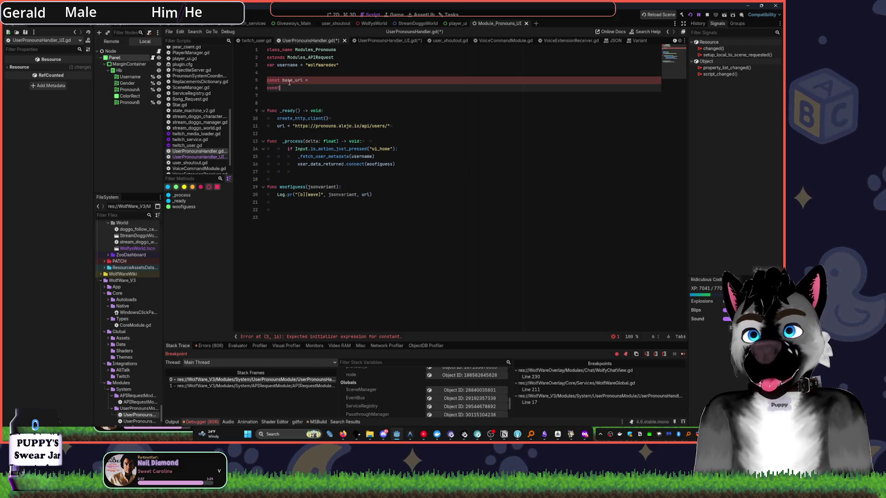
text( pa)
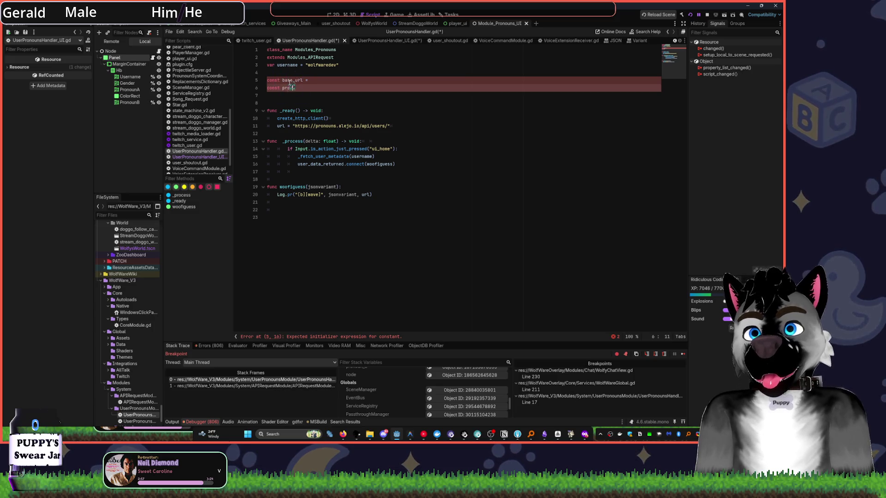
text(ouns)
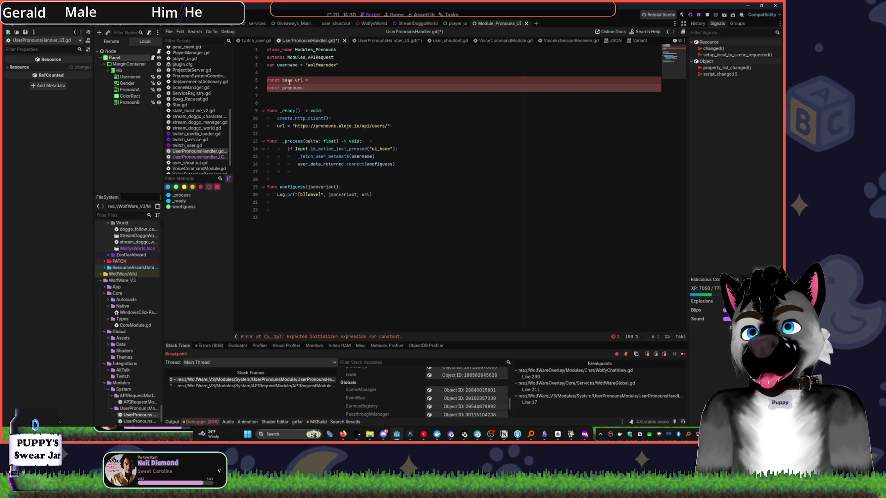
text(_url)
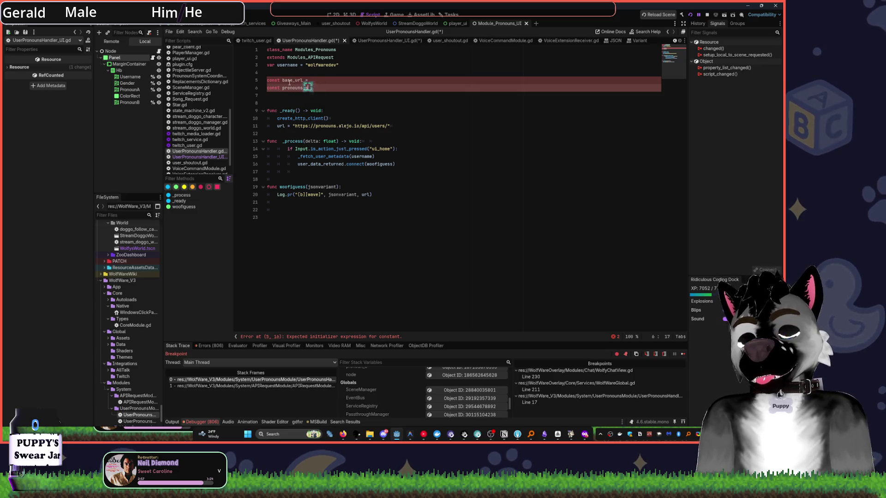
key(BackSpace)
key(BackSpace)
key(BackSpace)
text(sc)
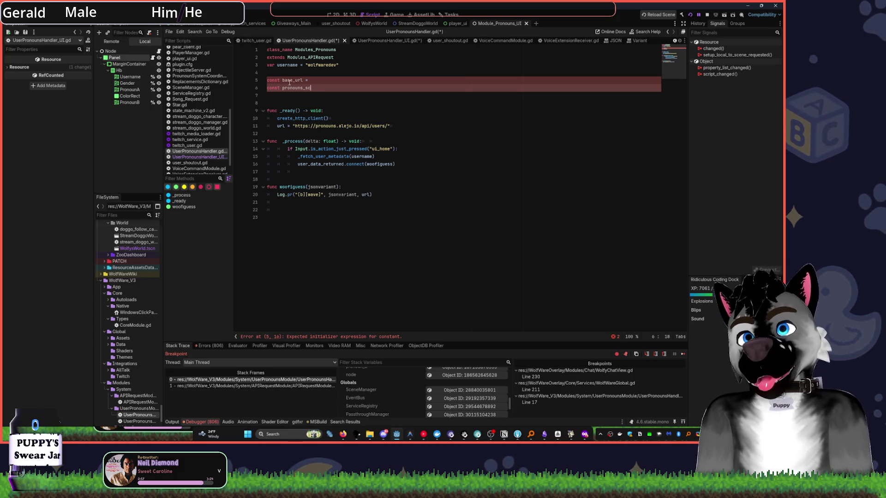
text(chema)
key(Up)
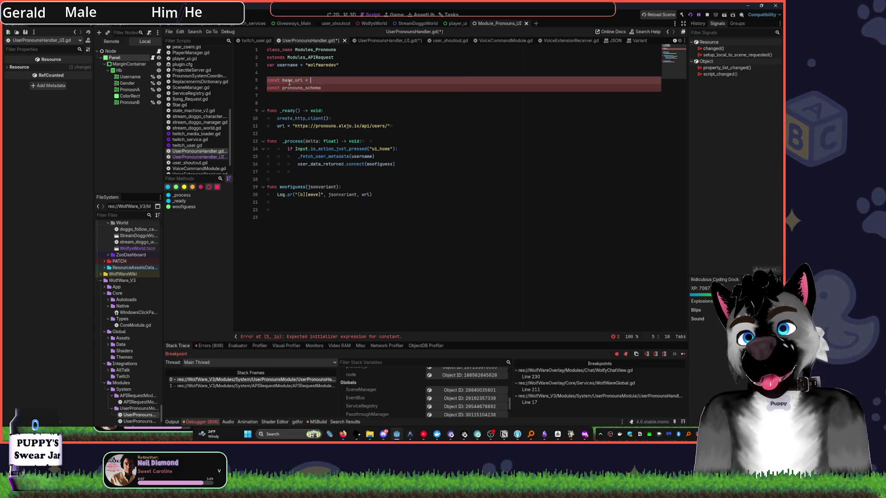
key(Left)
key(BackSpace)
key(BackSpace)
key(BackSpace)
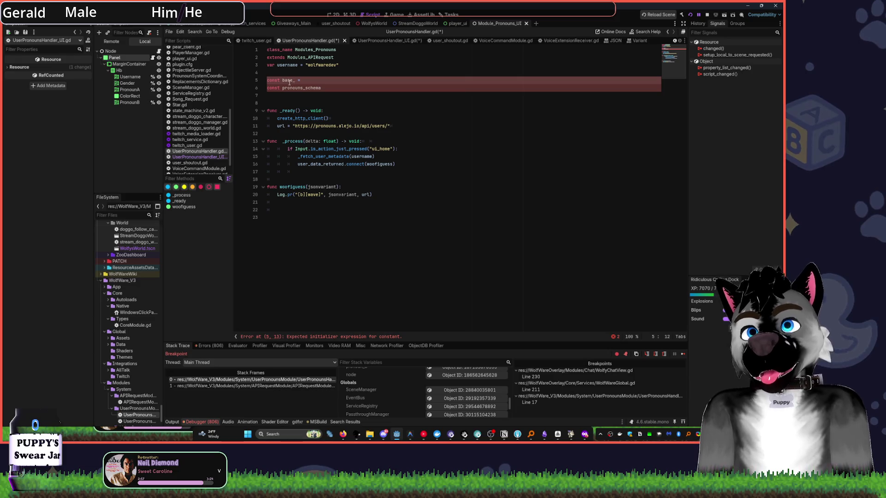
text(api_u)
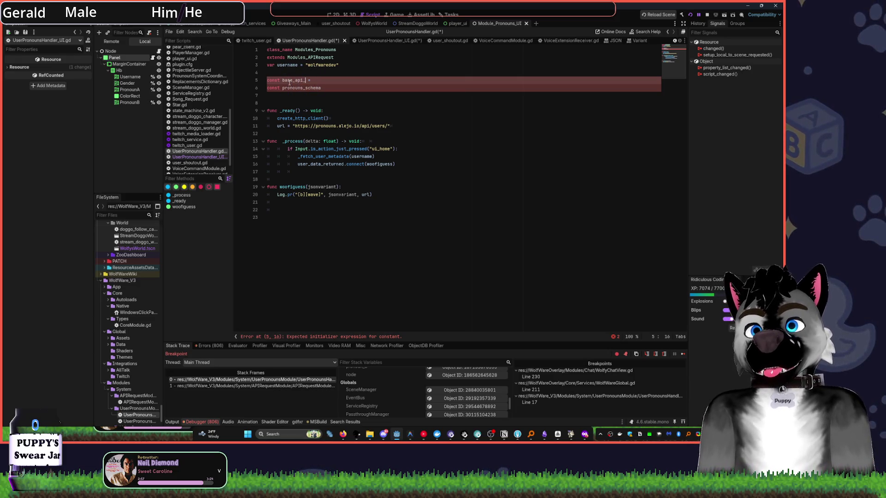
text(rl)
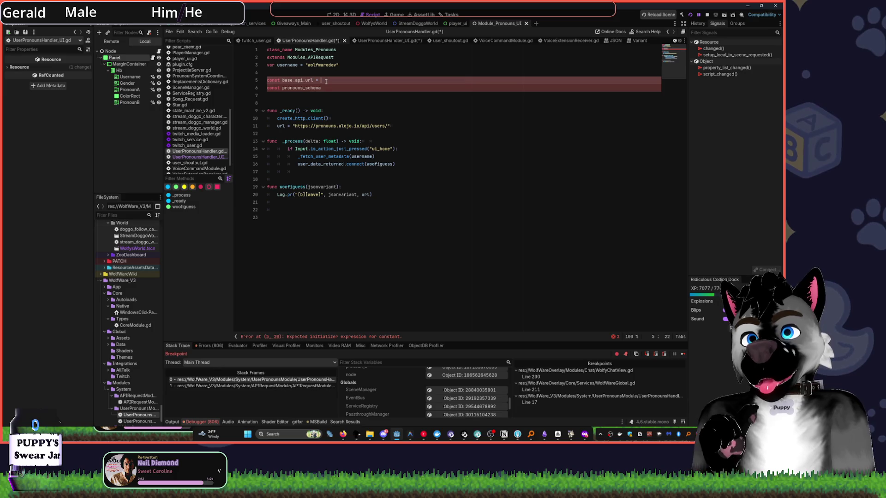
click(330, 88)
text(= https://pronouns.alejo.io/api/pronouns)
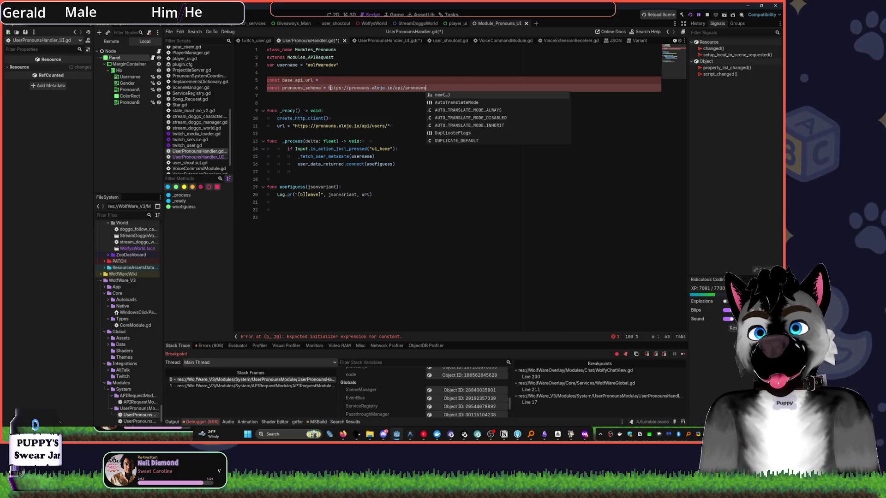
key(ctrl+shift+Left)
key(ctrl+shift+Left)
key(ctrl+shift+Left)
key(ctrl+shift+Left)
key(ctrl+shift+Left)
text(")
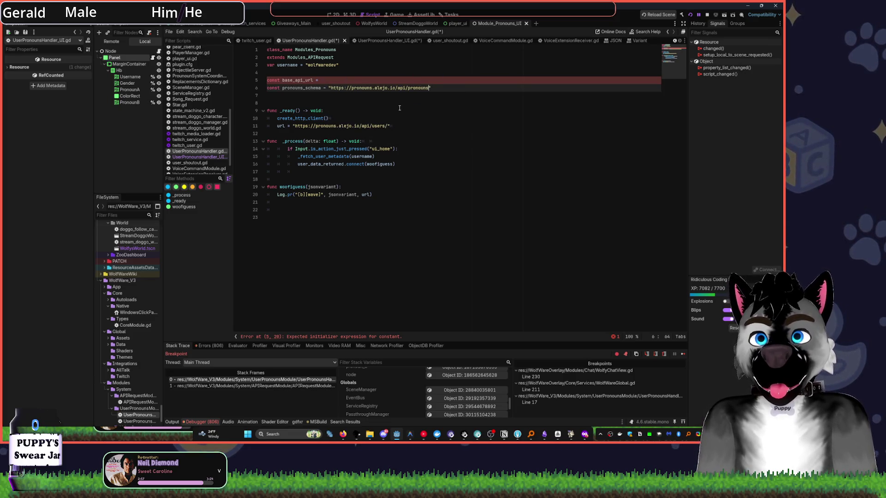
drag(292, 125, 386, 125)
click(331, 79)
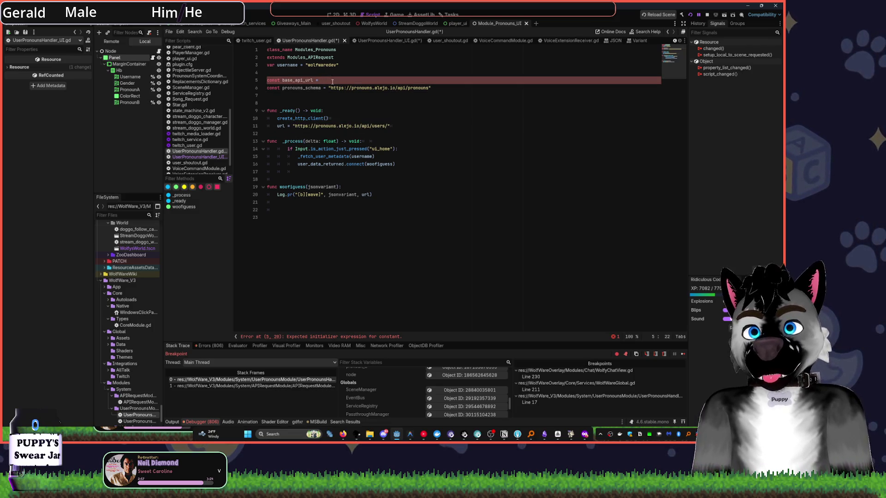
key(Tab)
key(ctrl+v)
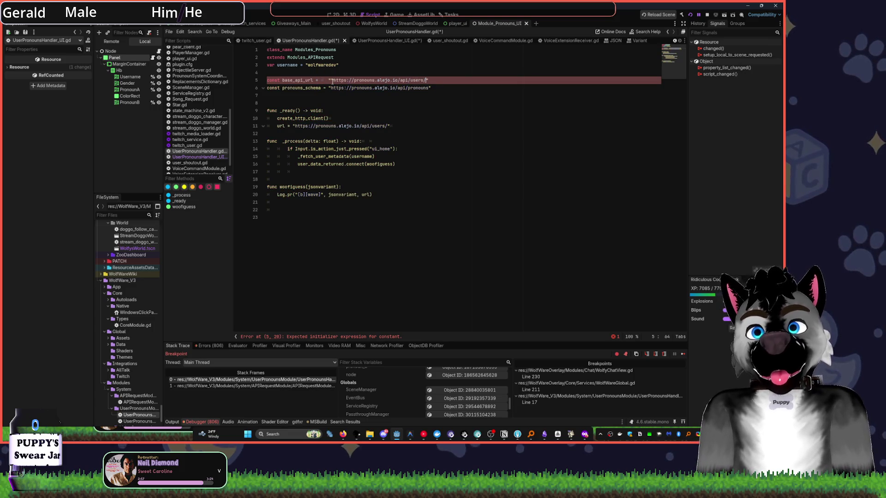
key(BackSpace)
key(Delete)
key(End)
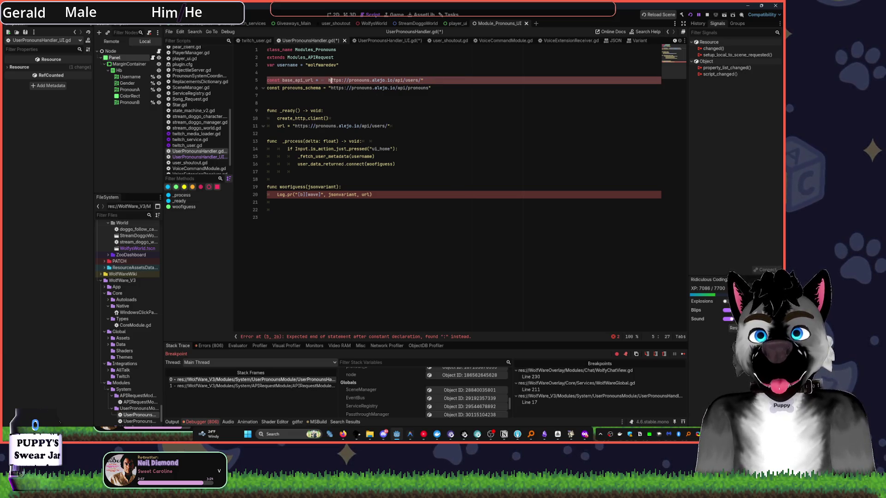
text(")
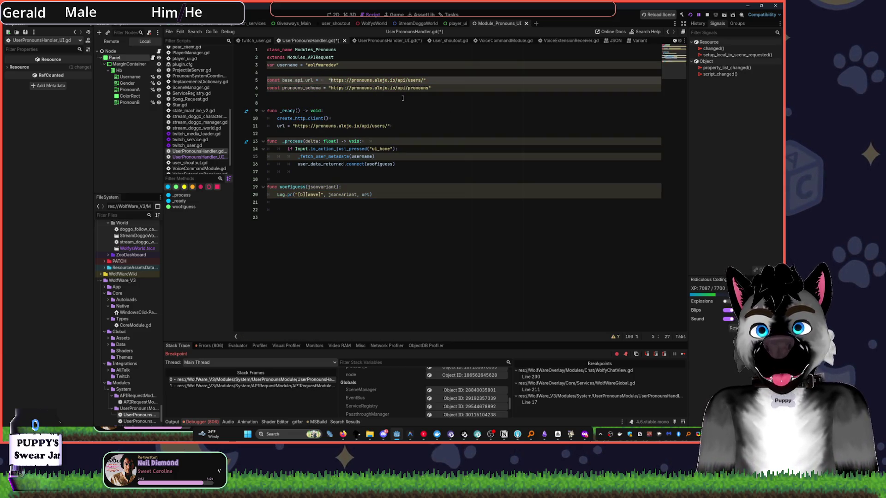
key(Down)
key(Down)
key(Down)
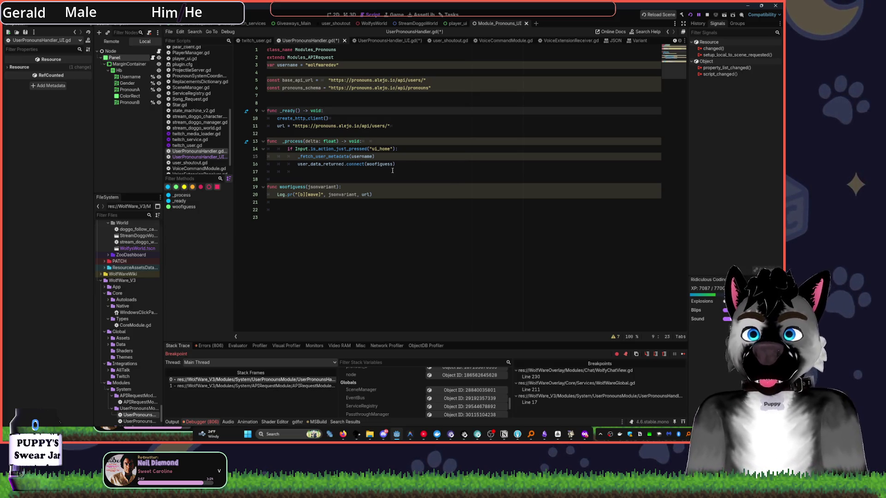
click(376, 195)
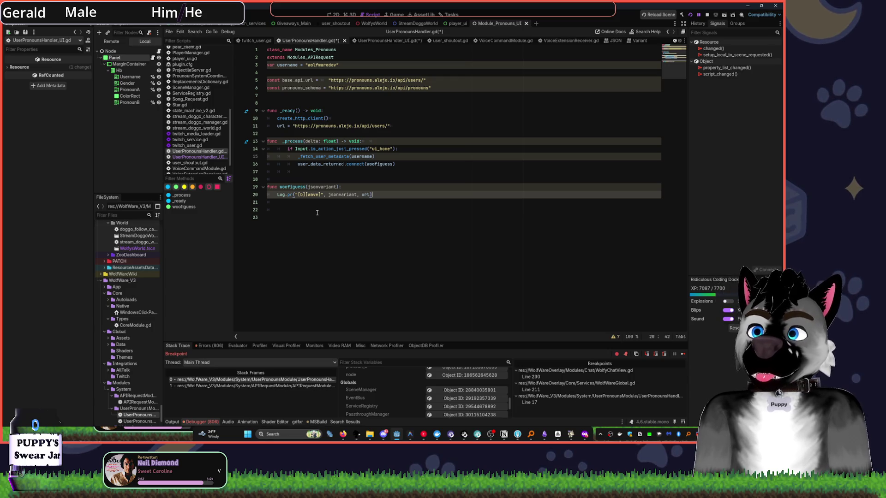
Save the pronouns handler script and stop the running game
click(362, 223)
key(ctrl+s)
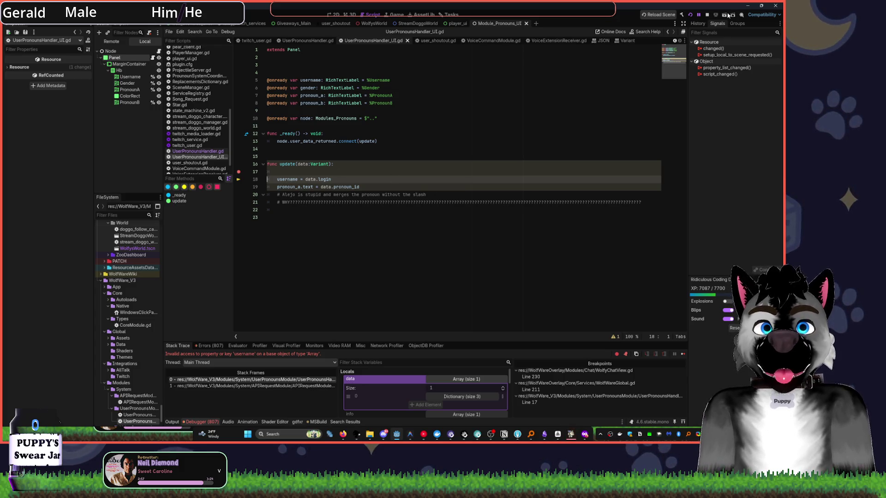
click(707, 15)
Delete empty line 17 and its breakpoint in update(), then rerun the project
click(346, 165)
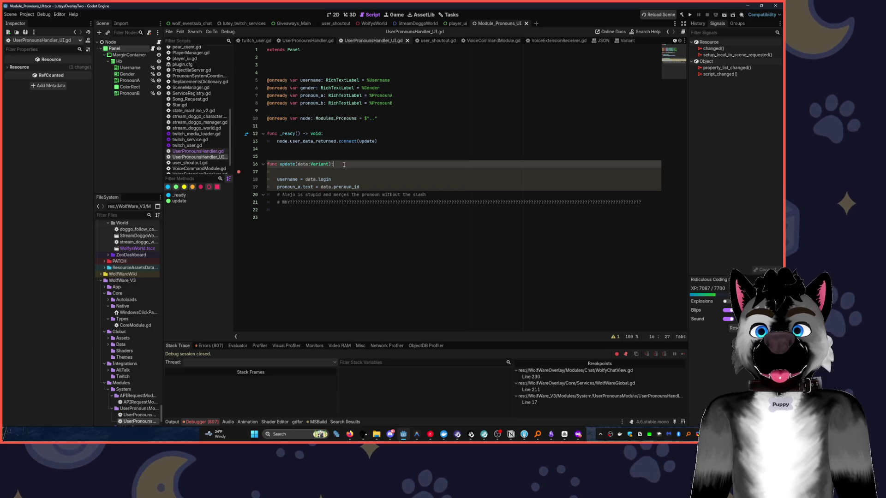
key(Delete)
key(Delete)
click(689, 15)
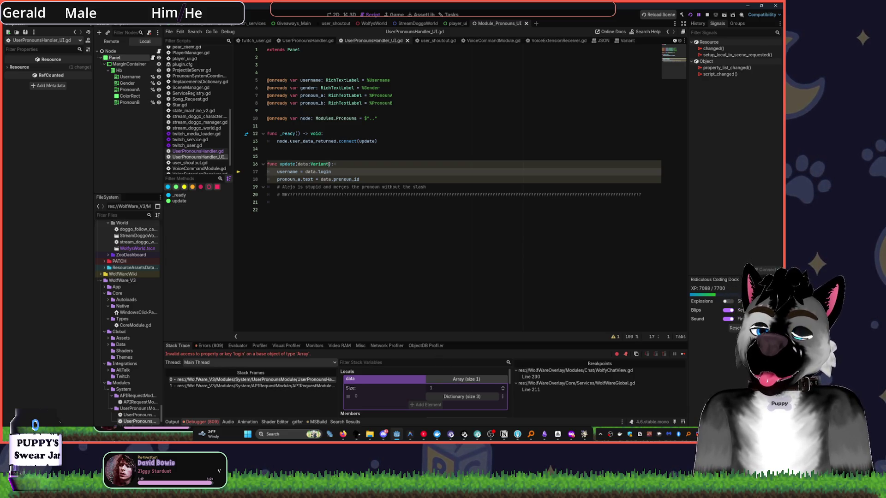
After checking the data array in Locals, change data.login and data.pronoun_id to data[0] and rerun
click(466, 379)
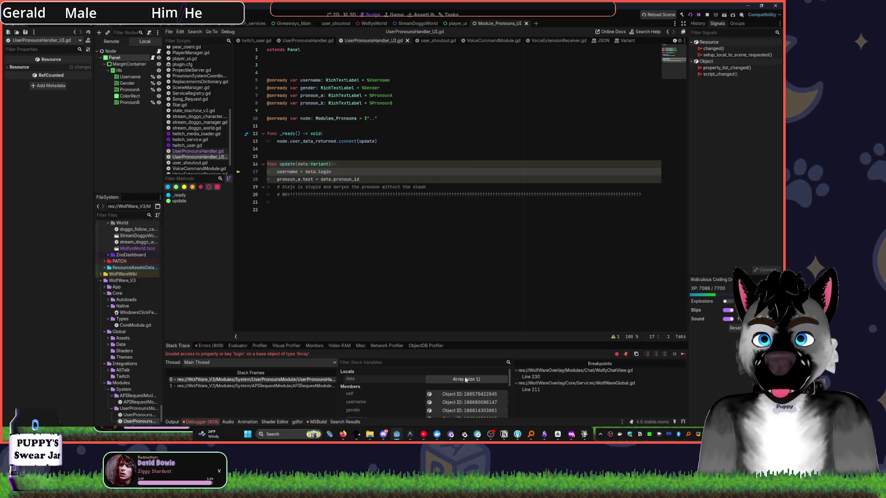
click(466, 379)
click(461, 396)
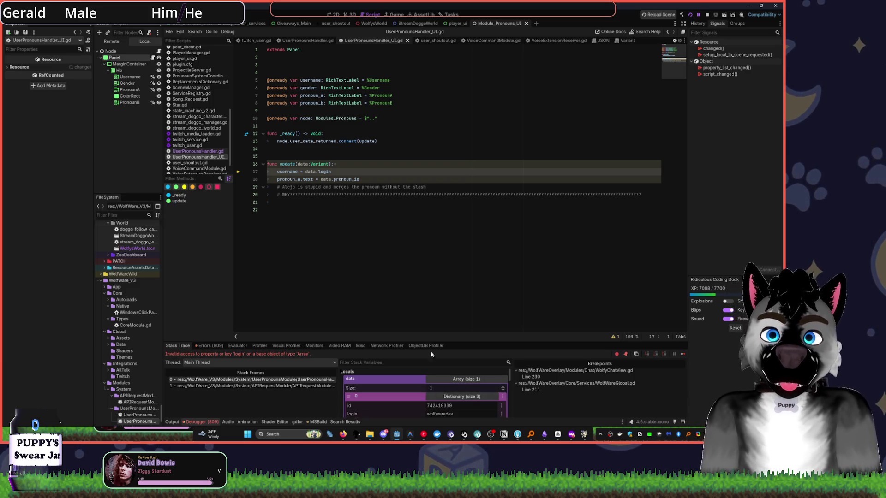
scroll(419, 397, down, 1)
click(319, 172)
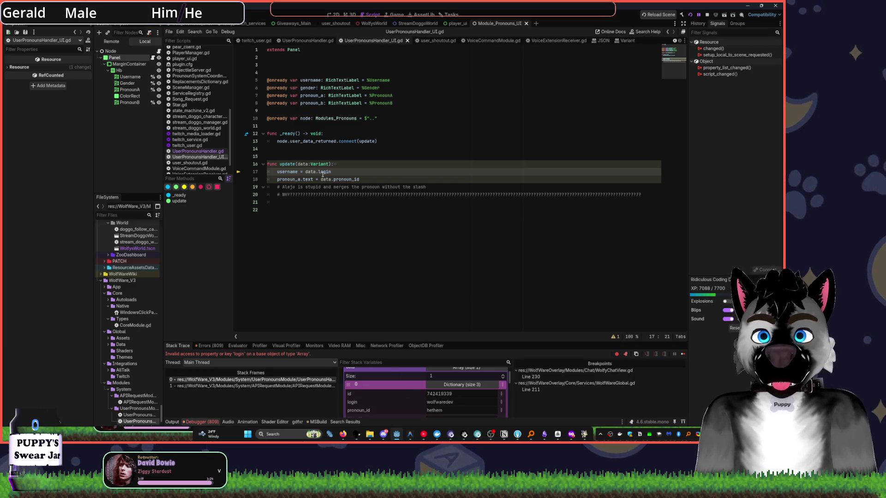
text([0])
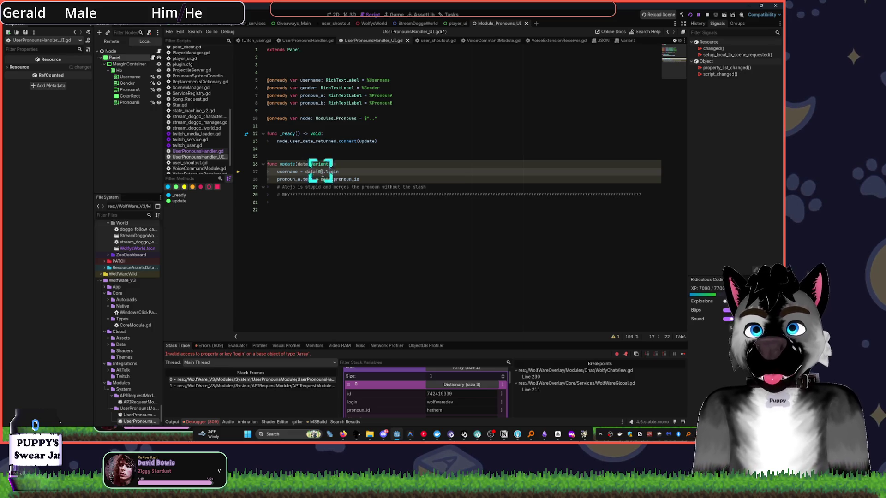
click(333, 179)
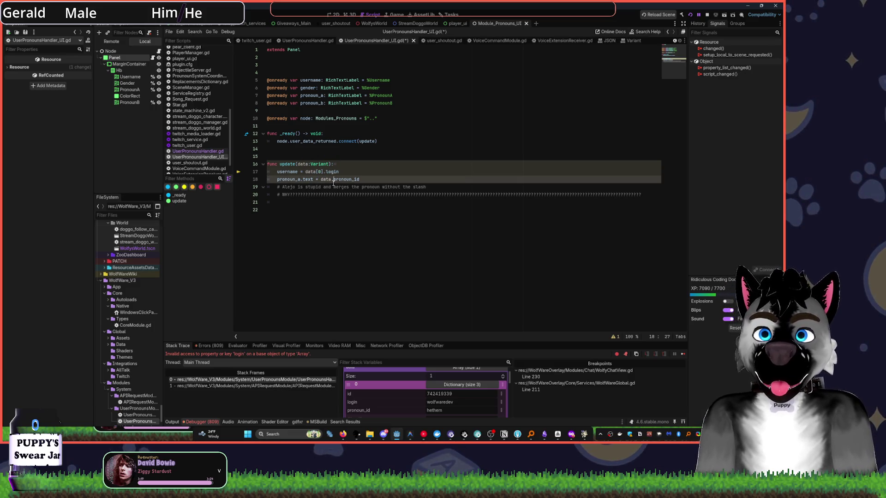
text([0)
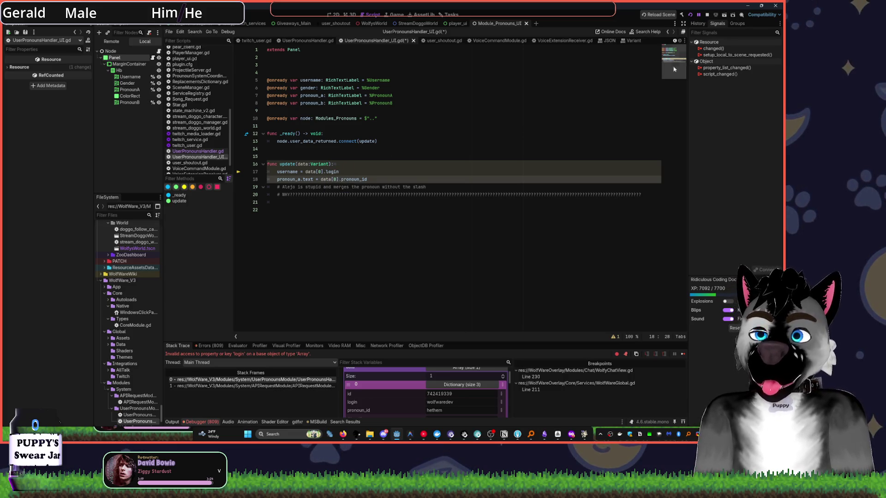
key(F5)
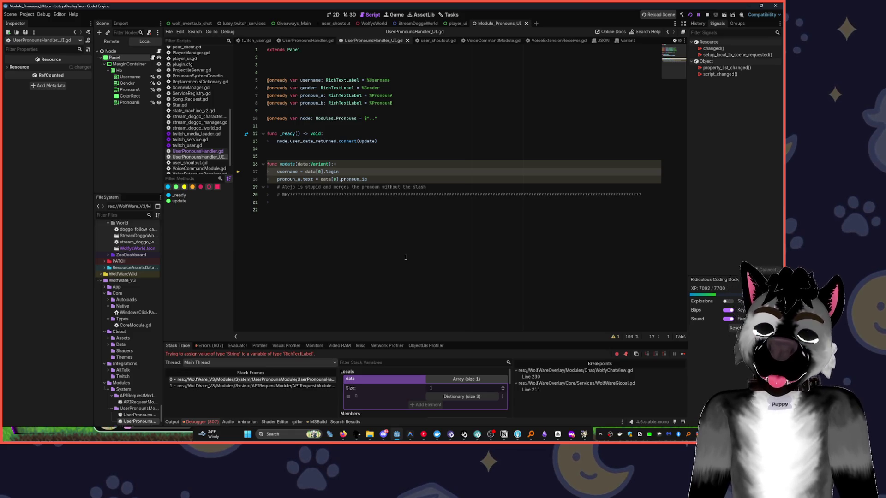
Make line 17 assign username.text, then resume, stop and rerun the project
click(298, 171)
text(.text)
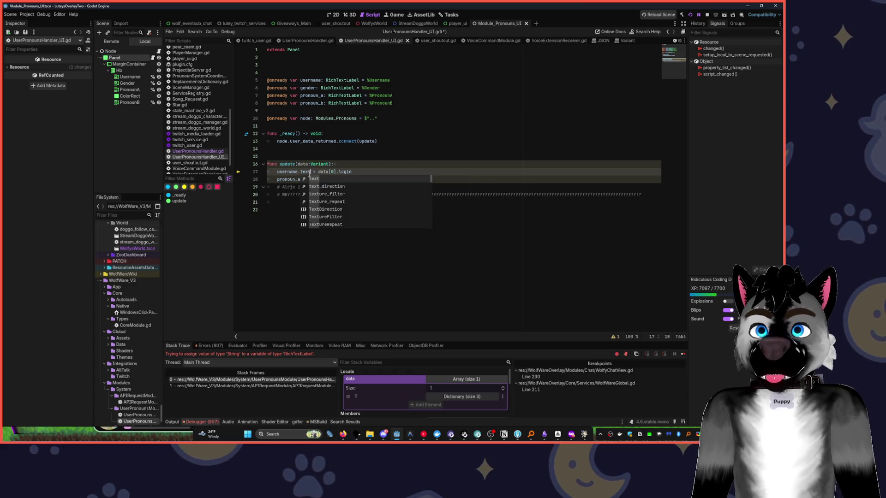
key(F12)
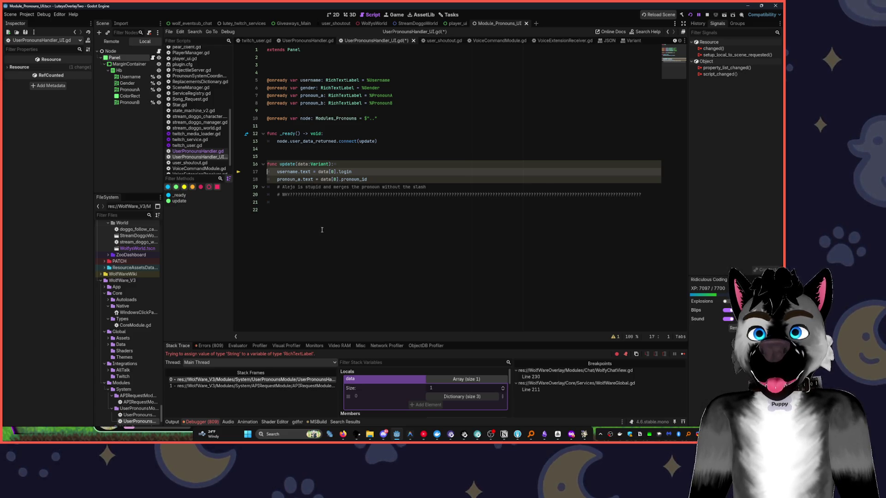
click(707, 16)
click(690, 15)
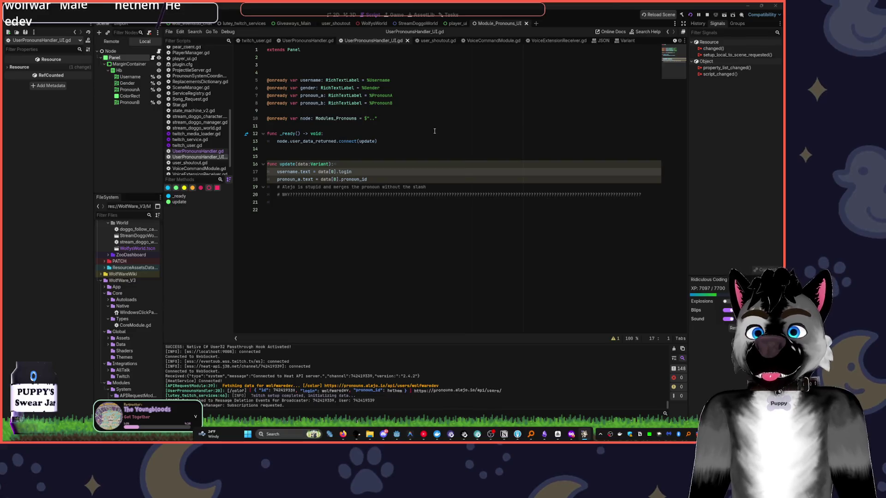
click(398, 437)
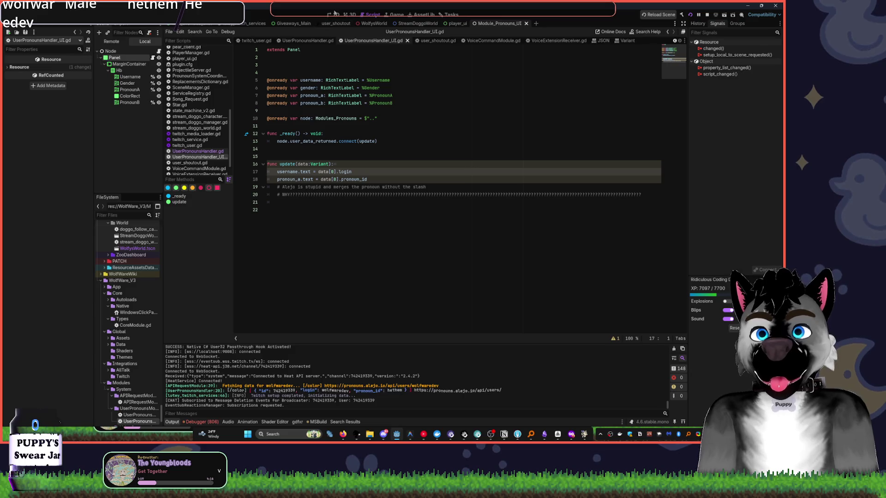
In the 2D view, drag the Panel's right edge to widen the pronoun bar, then pick out the Gender label
click(335, 13)
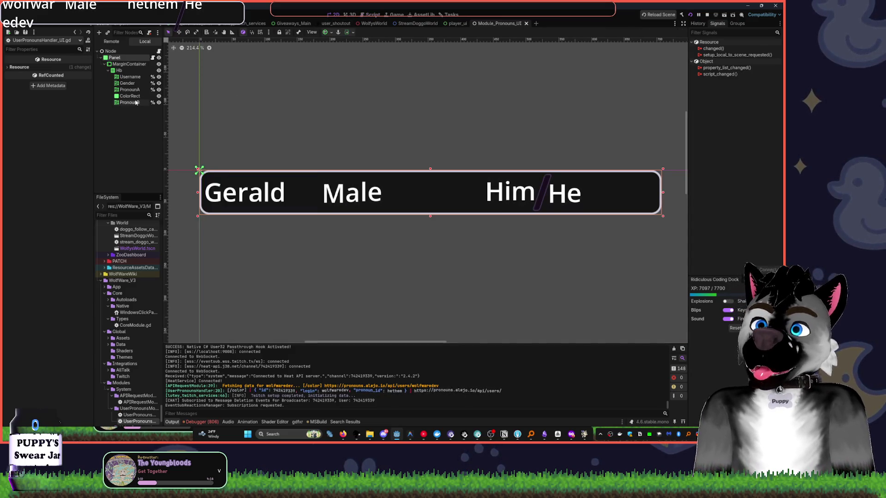
click(115, 57)
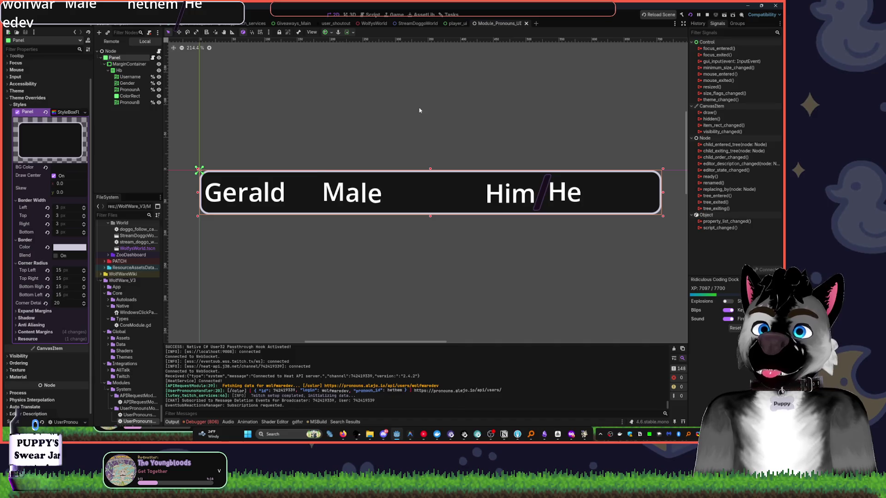
scroll(526, 113, down, 4)
scroll(619, 125, right, 3)
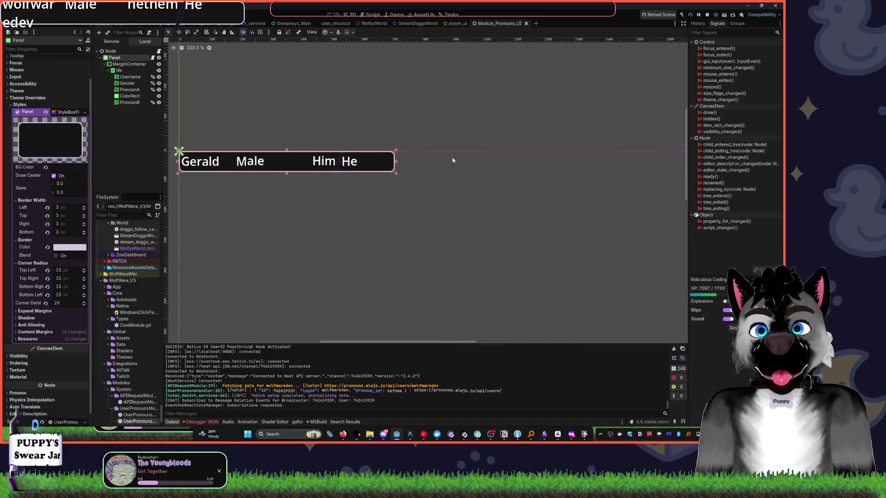
drag(396, 162, 562, 168)
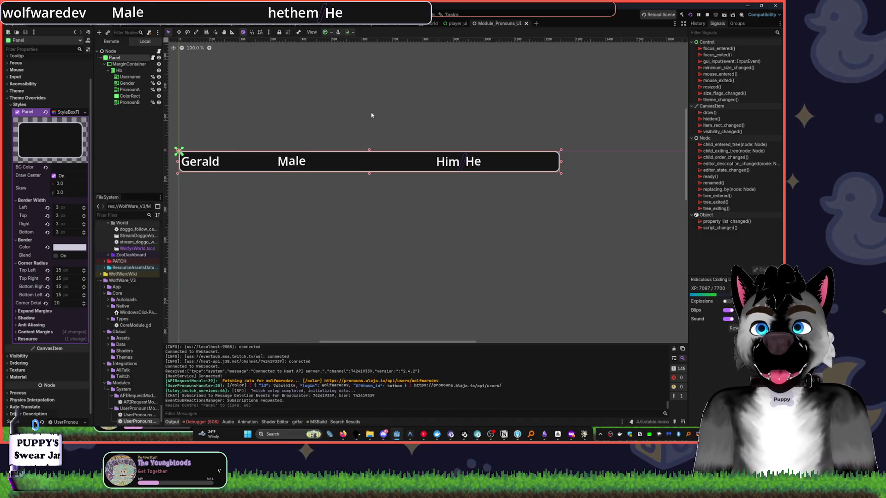
click(130, 76)
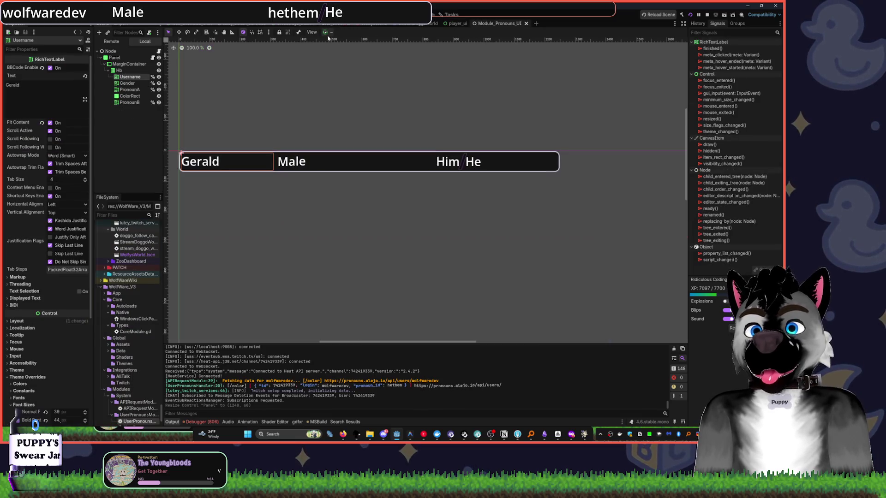
click(289, 160)
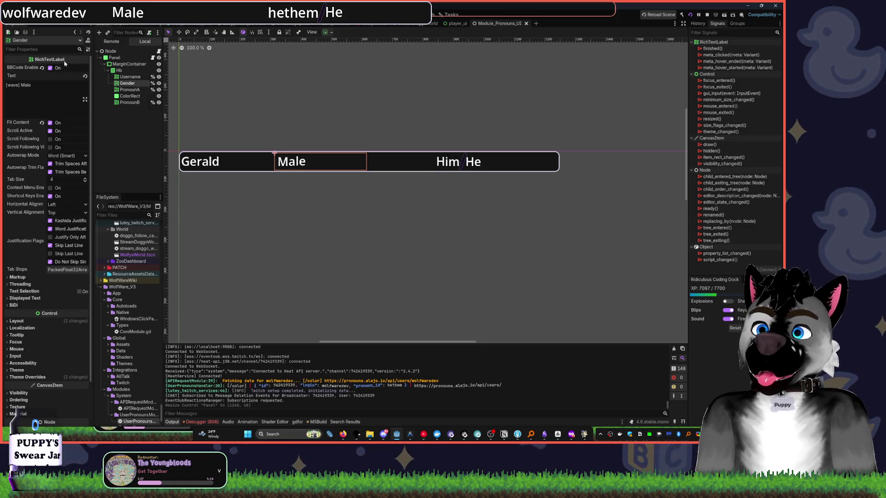
click(327, 35)
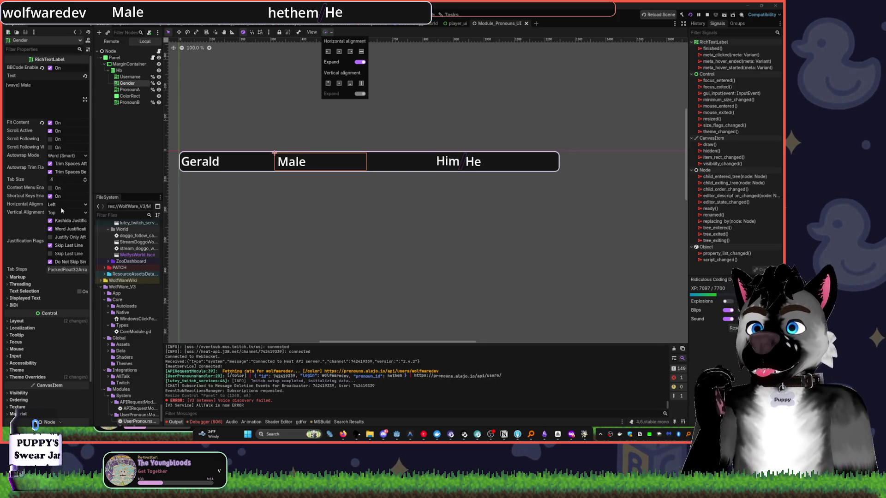
Set the Gender label's horizontal alignment to Right
click(65, 204)
click(65, 204)
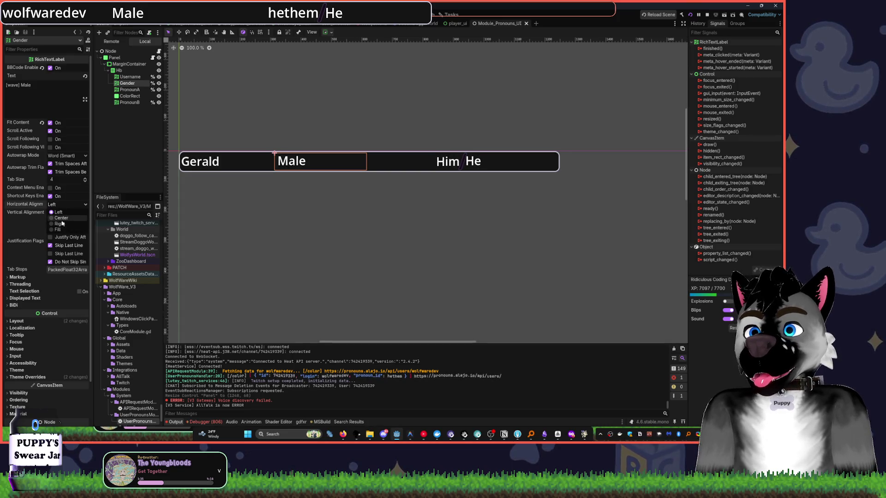
click(62, 226)
key(XF86AudioLowerVolume)
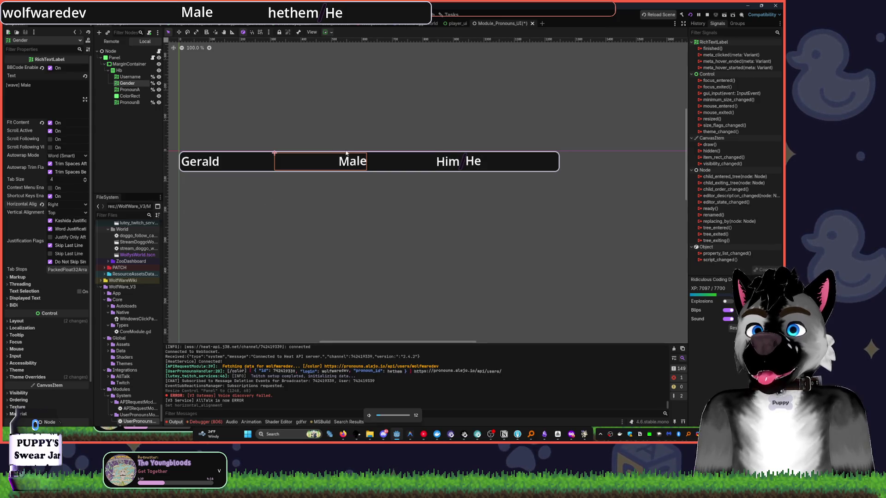
Narrow the Panel to about 1048 px wide, keeping Username's horizontal expand on
click(455, 153)
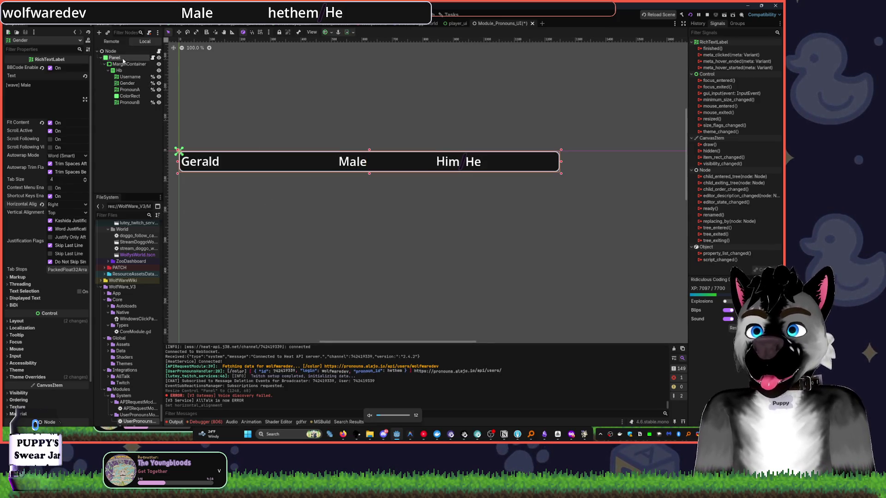
mouse_move(561, 169)
mouse_down()
mouse_move(355, 168)
mouse_move(499, 169)
mouse_up()
click(123, 77)
click(123, 77)
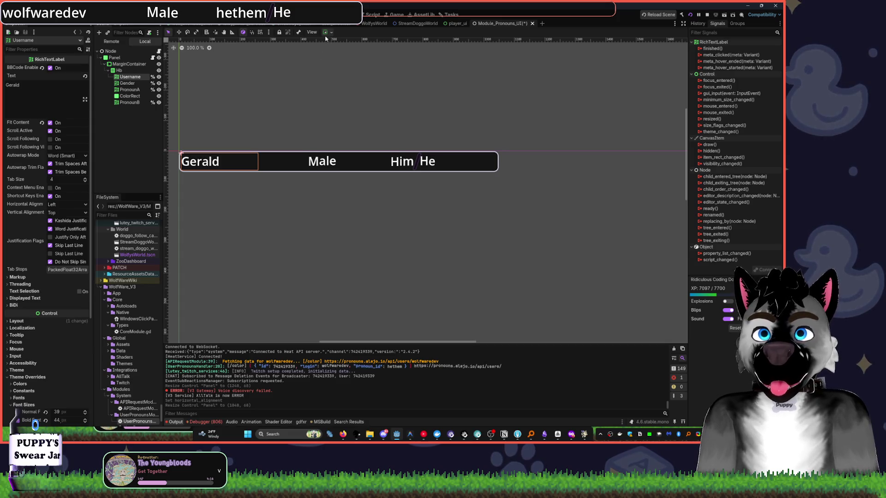
click(327, 33)
click(361, 63)
click(360, 63)
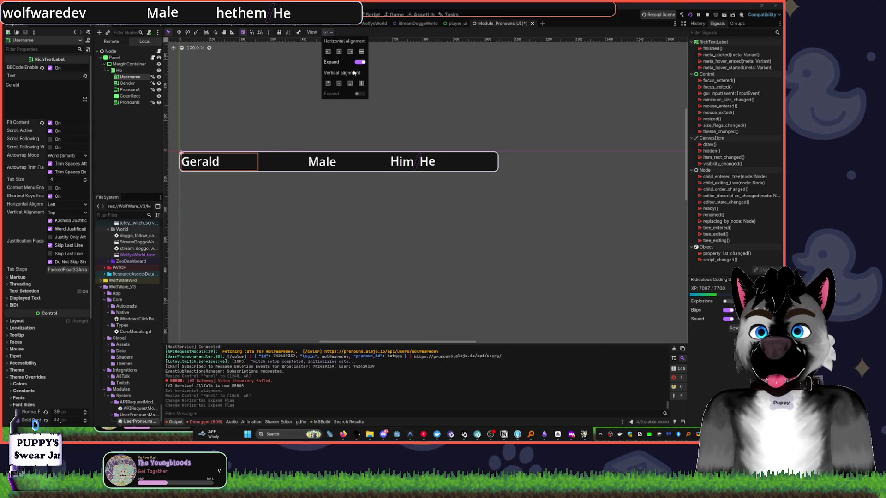
click(128, 83)
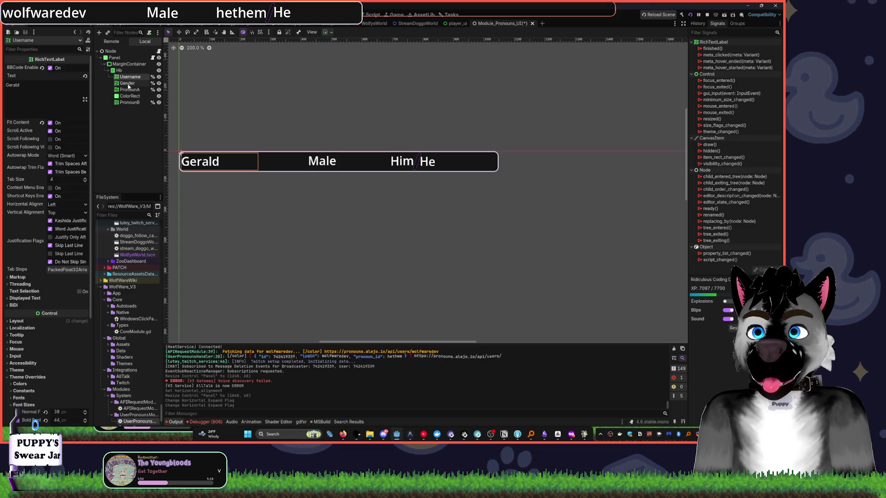
Check the Gender, pronoun and divider nodes in turn, ending with the Panel selected
click(128, 84)
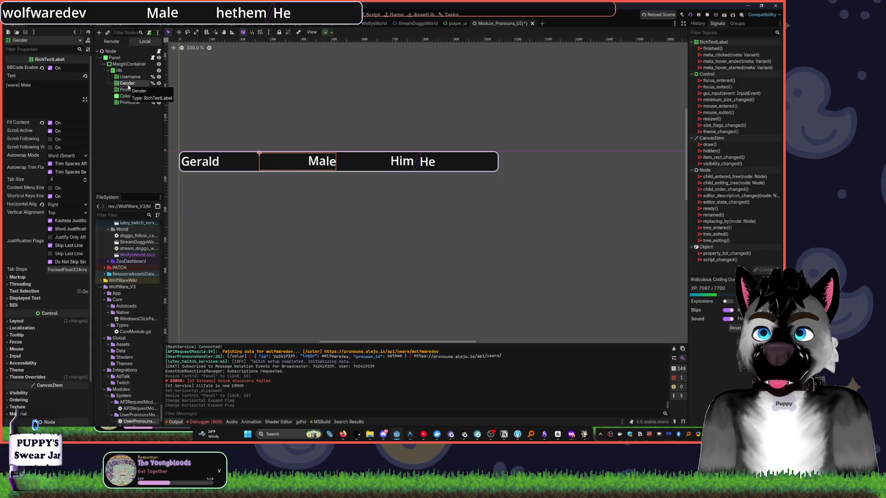
click(130, 90)
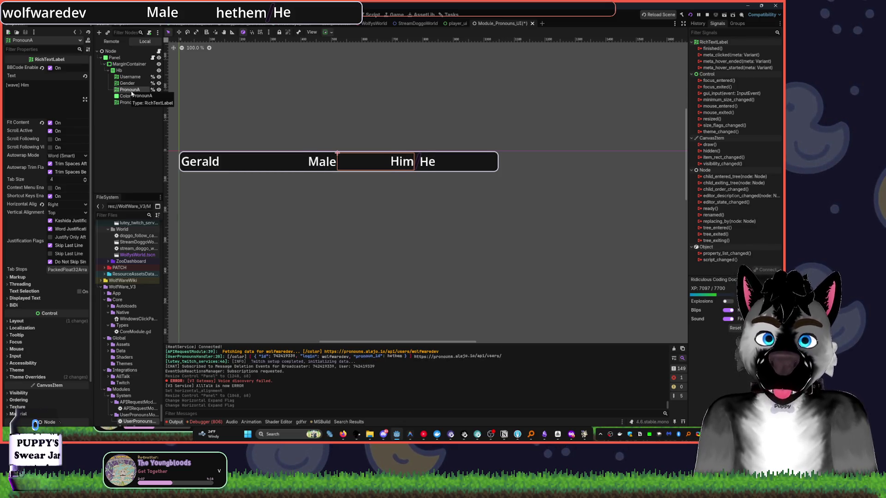
key(XF86AudioLowerVolume)
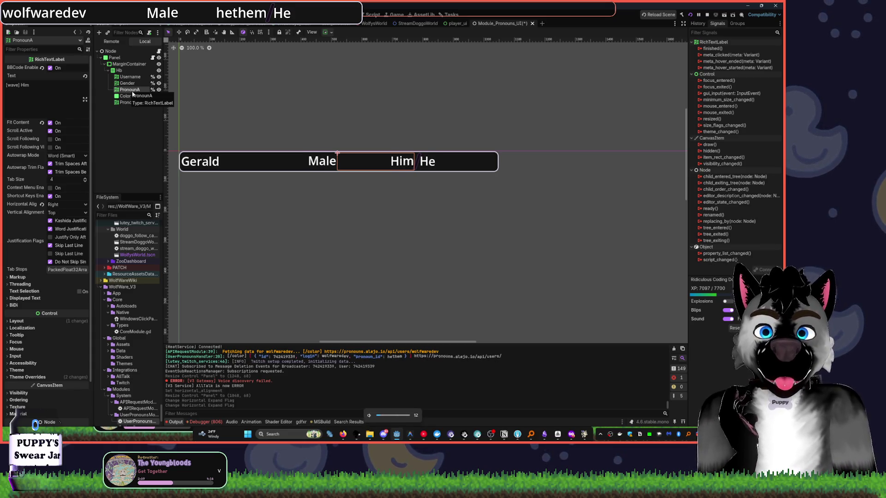
key(XF86AudioLowerVolume)
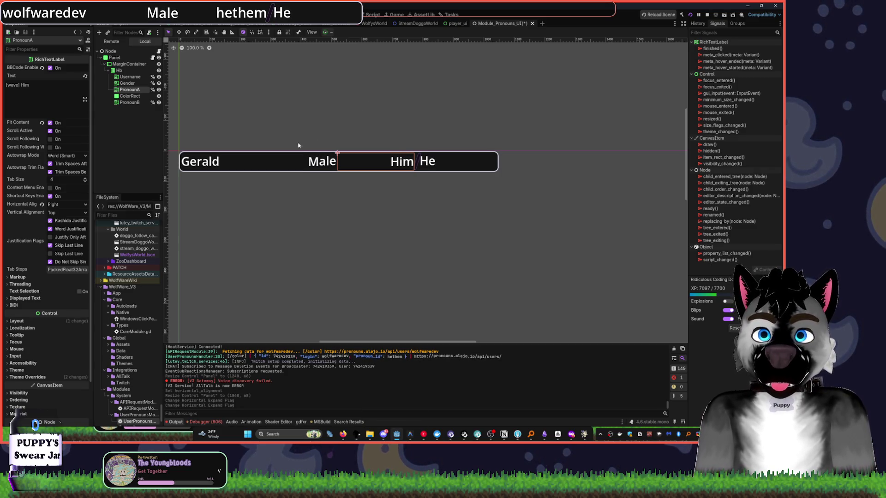
click(131, 96)
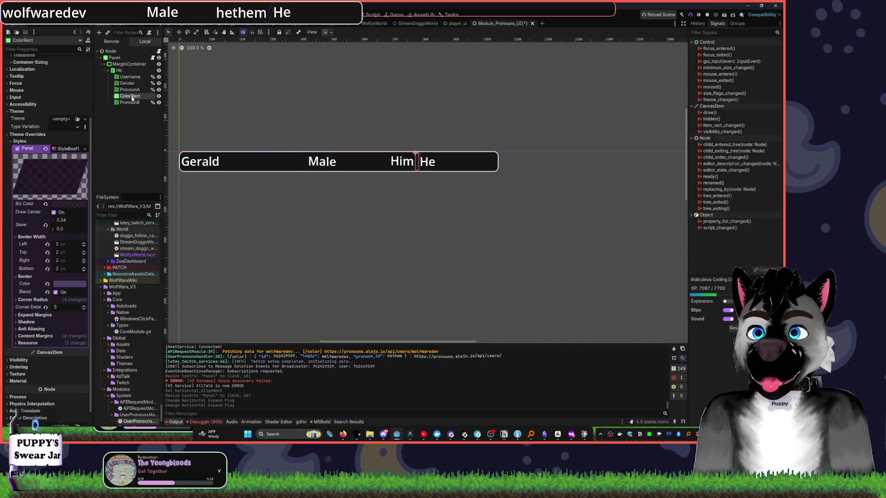
click(130, 102)
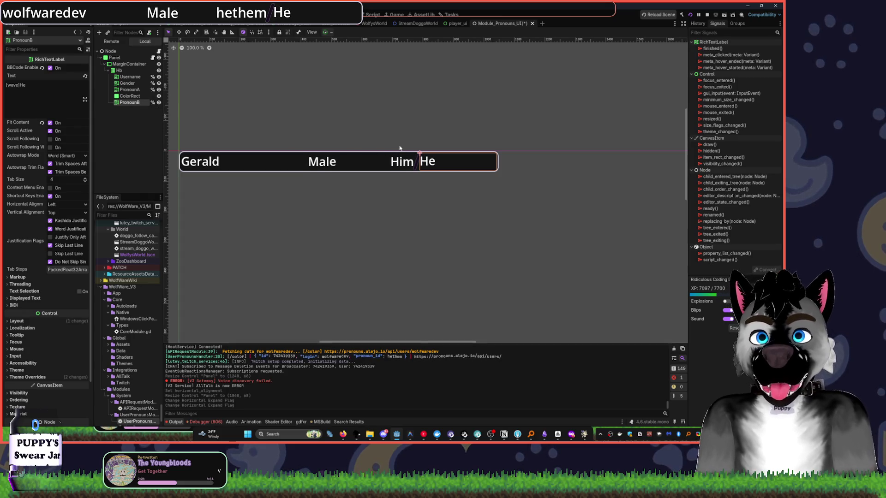
click(429, 131)
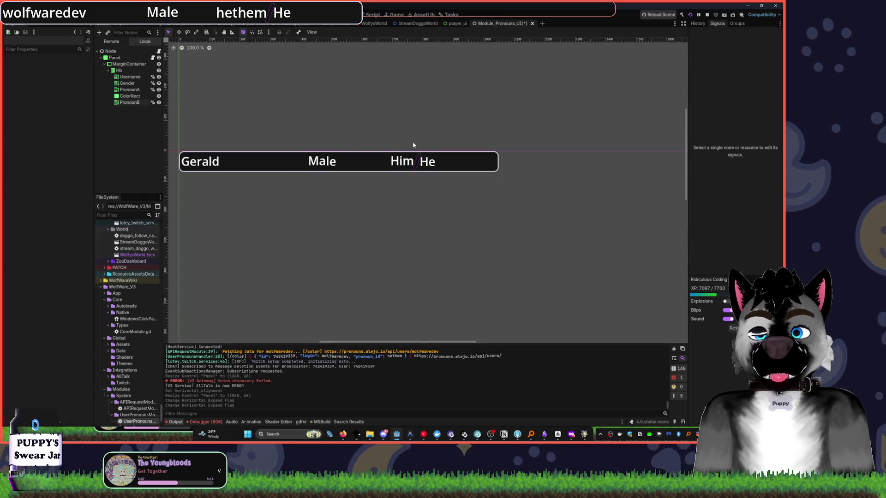
click(378, 154)
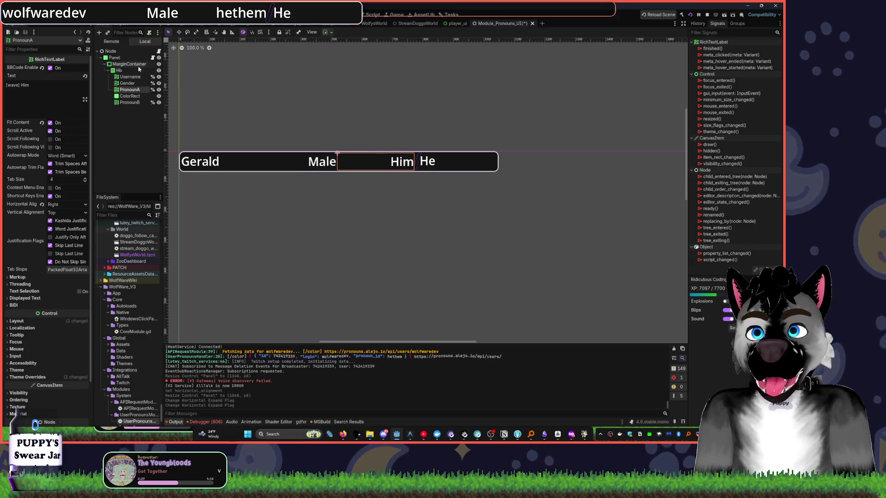
click(114, 58)
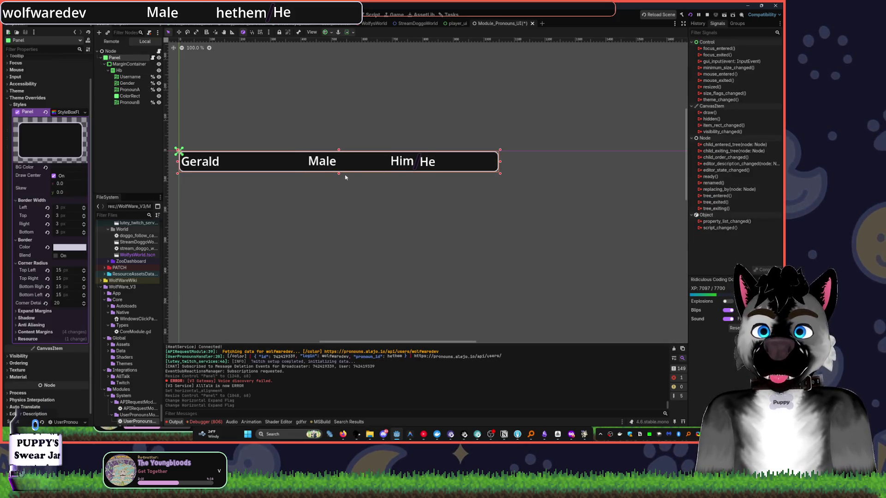
drag(338, 174, 350, 375)
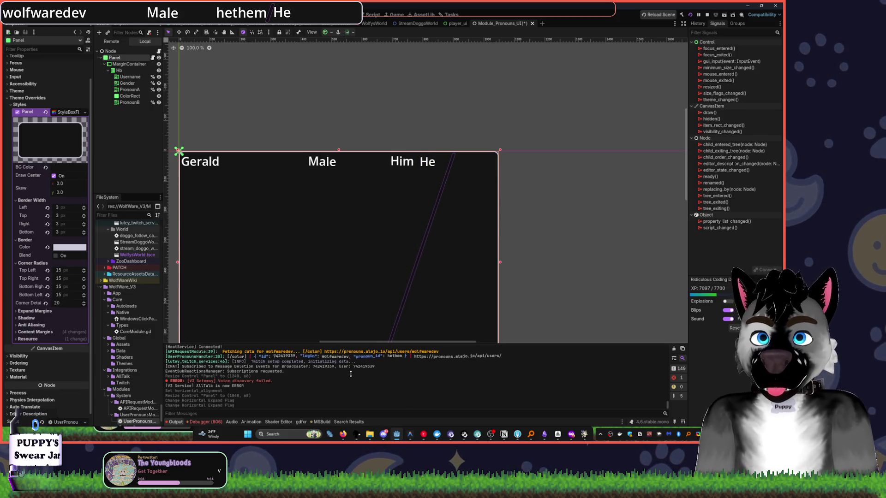
scroll(525, 180, down, 5)
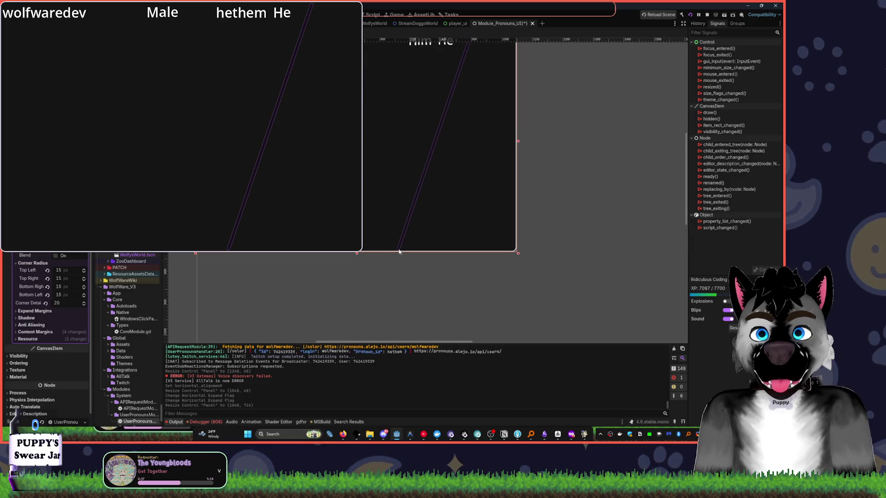
drag(358, 252, 367, 90)
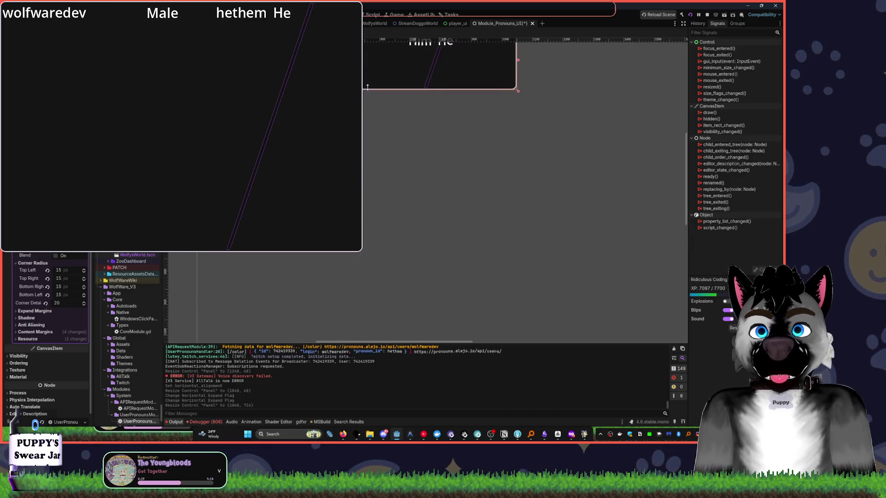
scroll(369, 184, up, 5)
drag(349, 218, 349, 190)
key(ctrl+z)
key(ctrl+z)
key(ctrl+z)
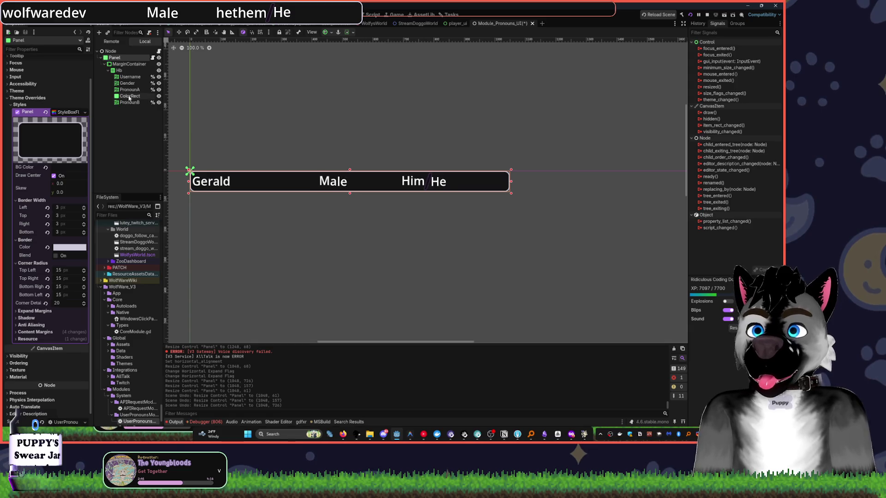
click(128, 96)
Wrap PronounA, ColorRect and PronounB in a new HBoxContainer
ctrl+click(129, 90)
ctrl+click(129, 90)
key(ctrl+a)
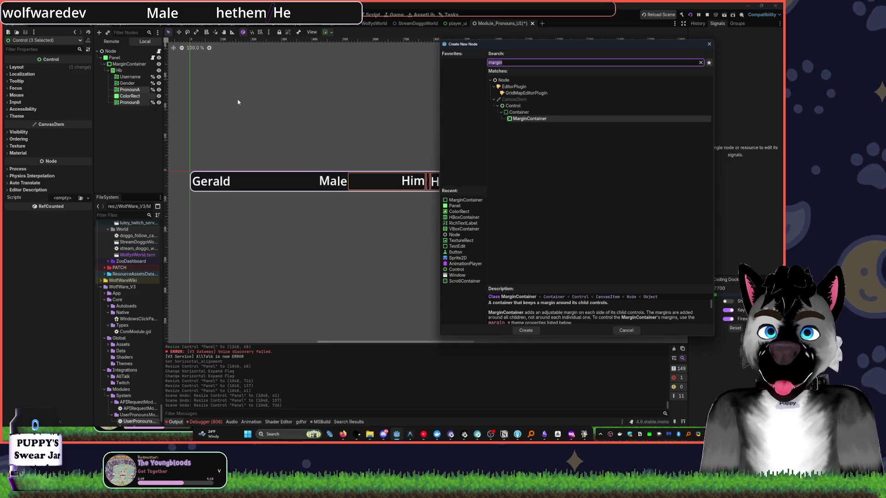
text(hbox)
key(Return)
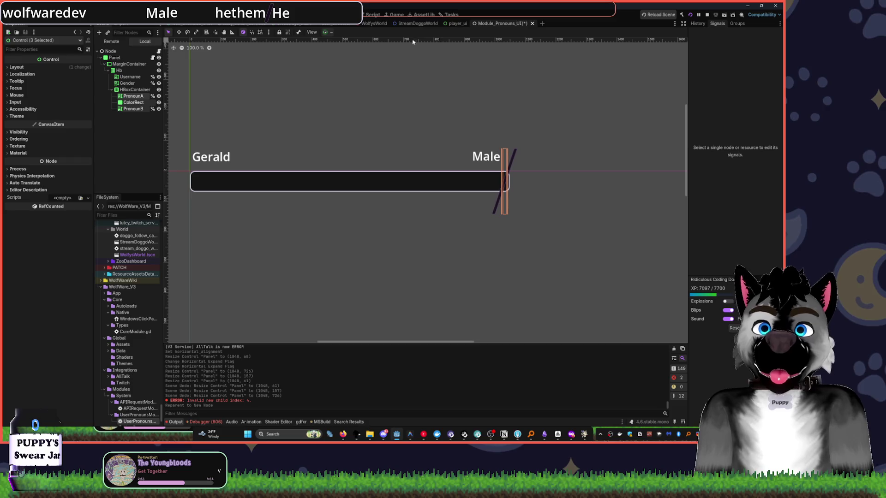
Set the HBoxContainer's container sizing to Fill with horizontal Expand on
click(326, 32)
click(359, 62)
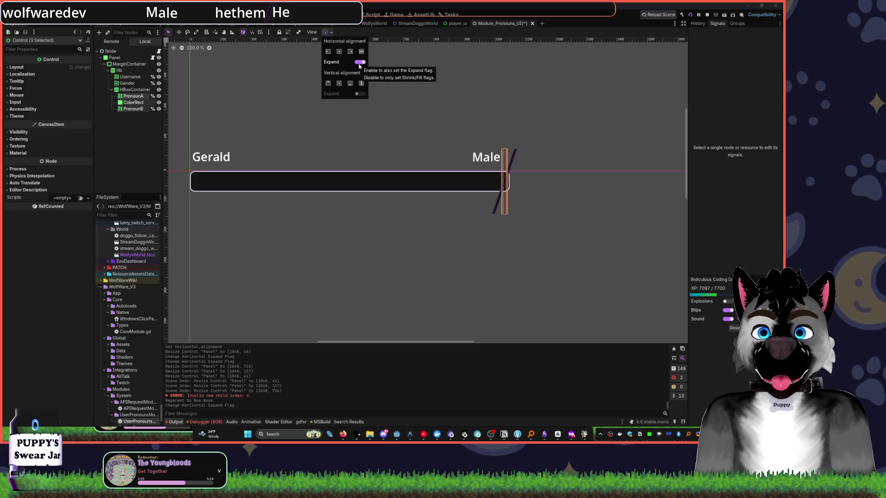
click(362, 52)
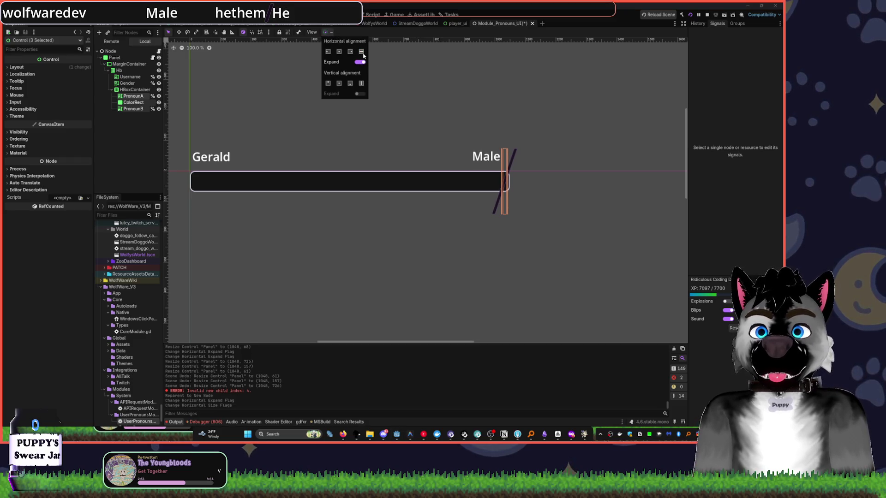
click(131, 91)
click(329, 32)
click(361, 52)
click(359, 62)
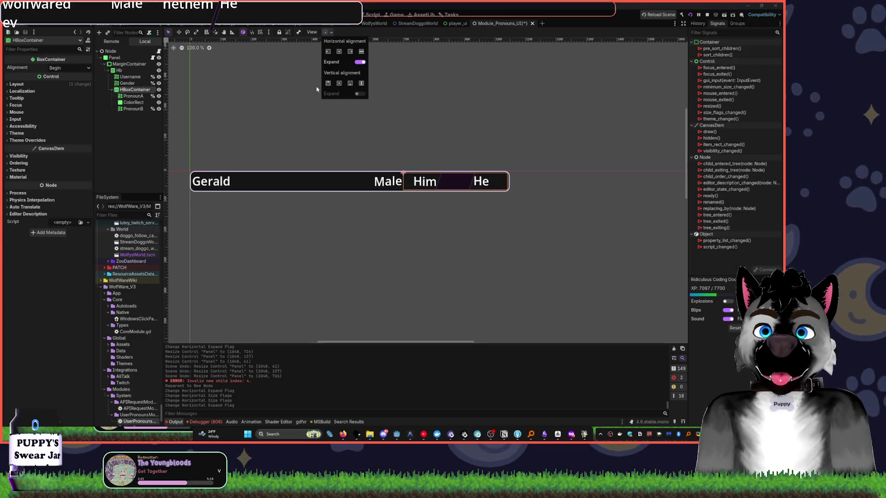
Turn off the ColorRect divider's horizontal expand and set the HBoxContainer alignment to End
click(150, 102)
click(329, 32)
click(360, 62)
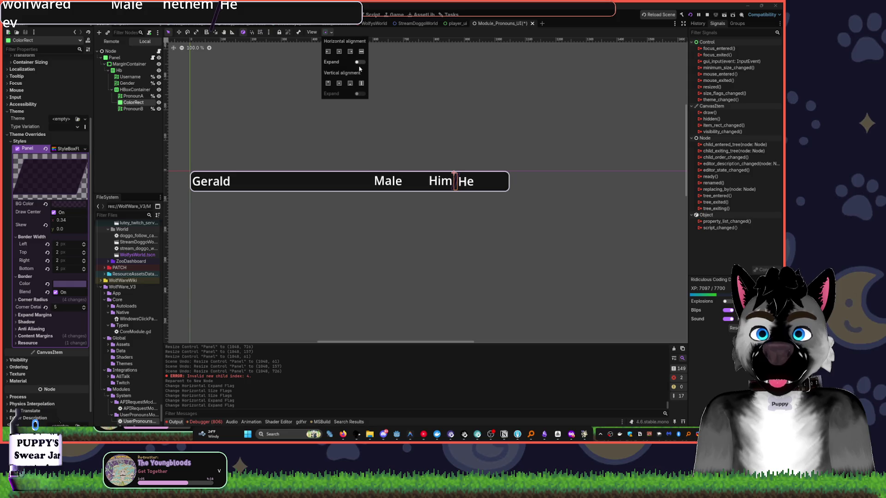
click(134, 89)
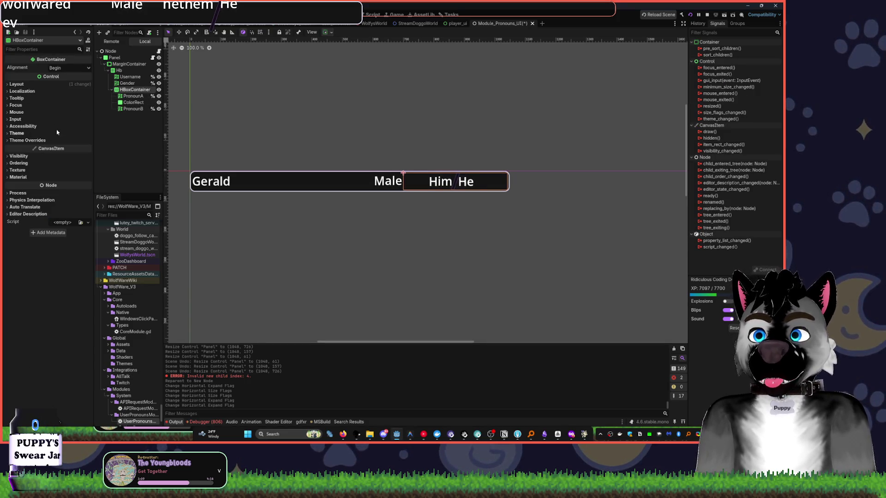
click(68, 68)
click(69, 85)
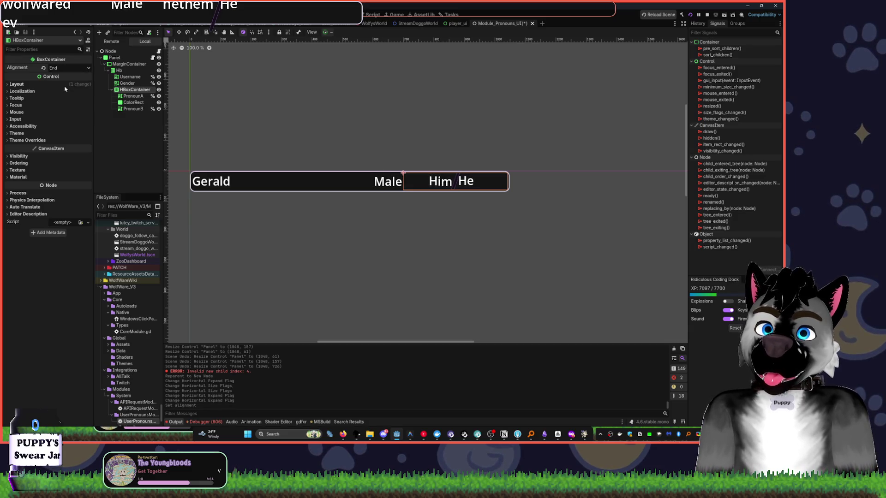
Try Right alignment on the PronounB label, then undo it
click(127, 96)
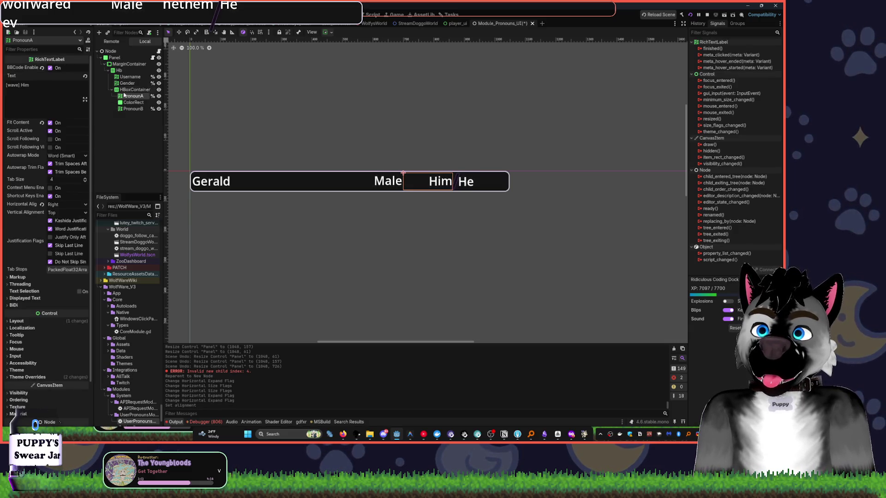
click(140, 109)
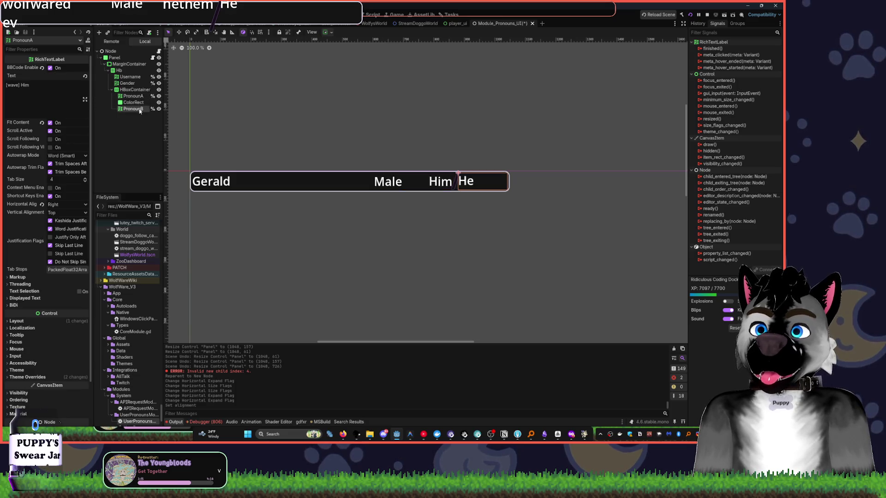
click(61, 206)
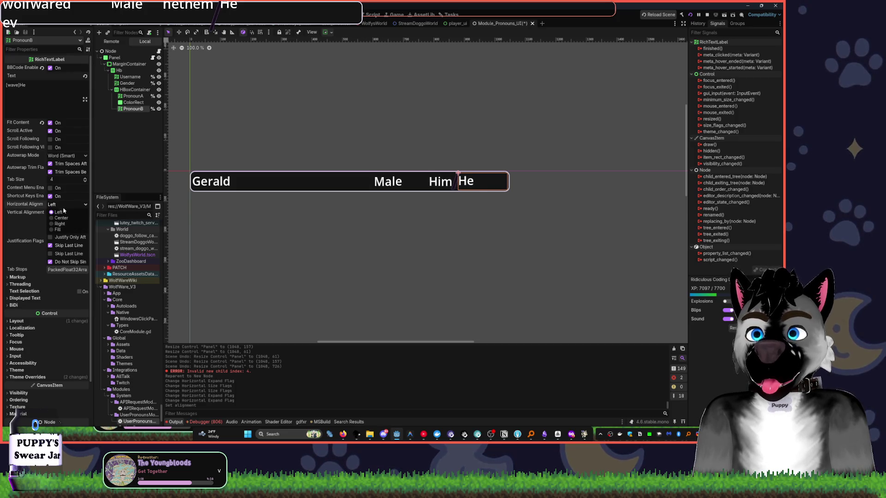
click(69, 223)
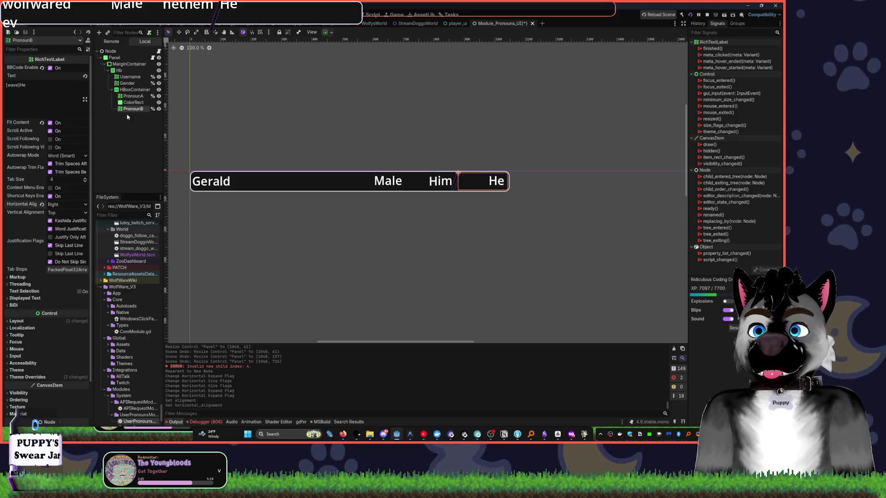
click(133, 103)
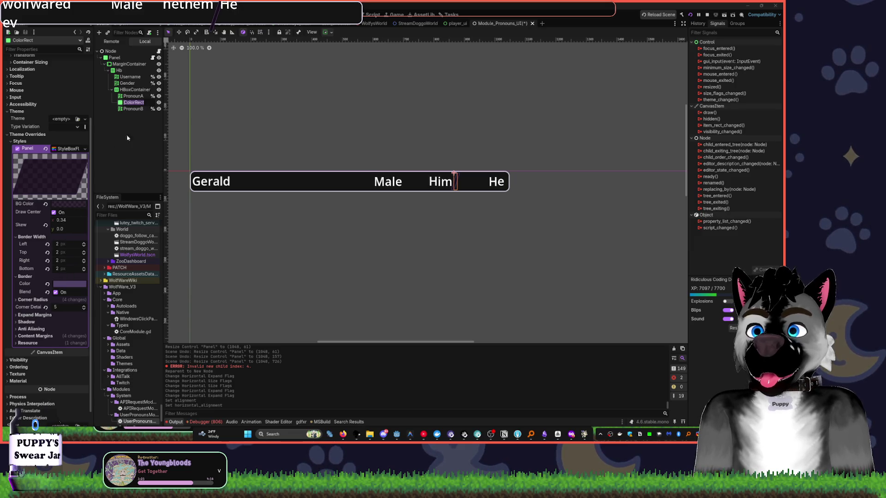
key(XF86AudioLowerVolume)
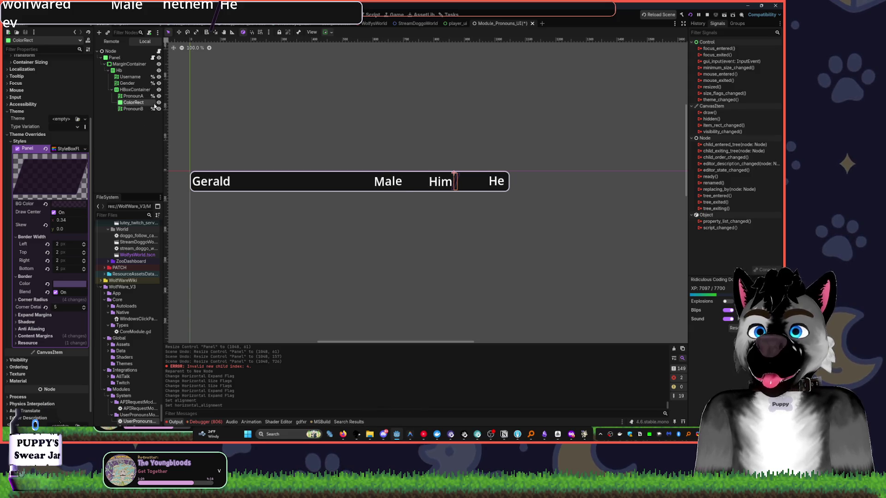
key(ctrl+z)
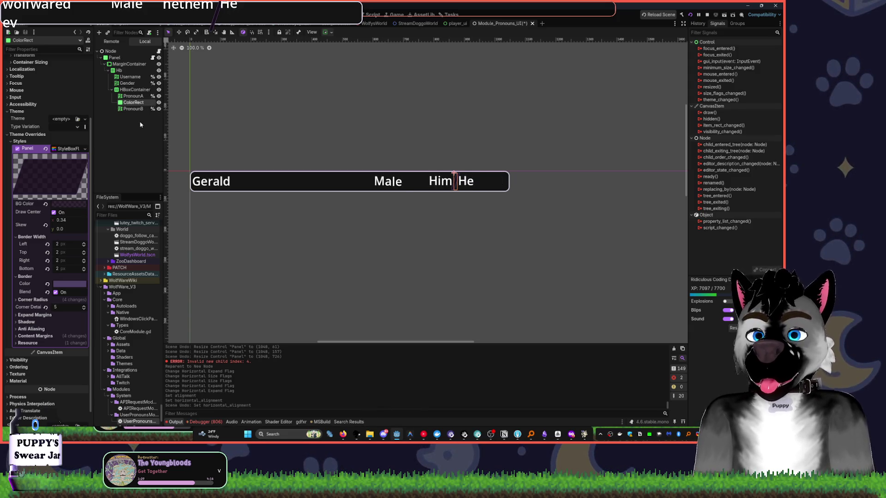
Review the pronoun nodes, fold them in the Scene tree, and select the Gender label
key(XF86AudioLowerVolume)
key(XF86AudioLowerVolume)
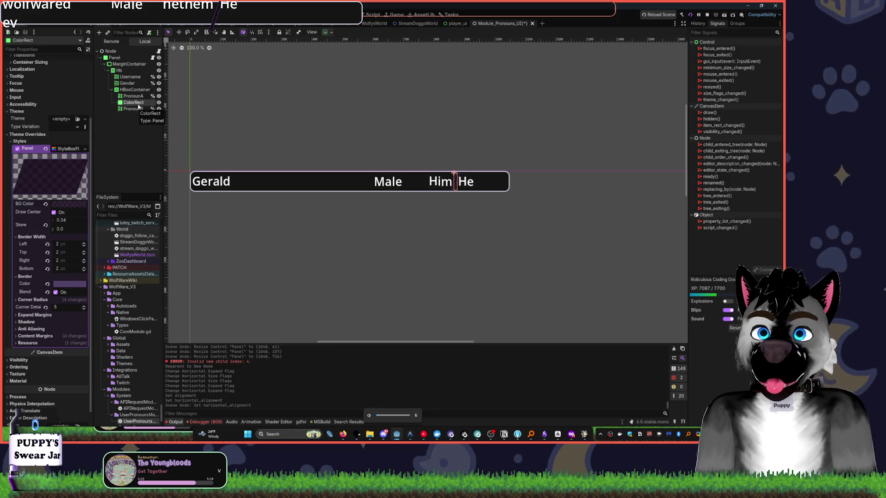
click(134, 96)
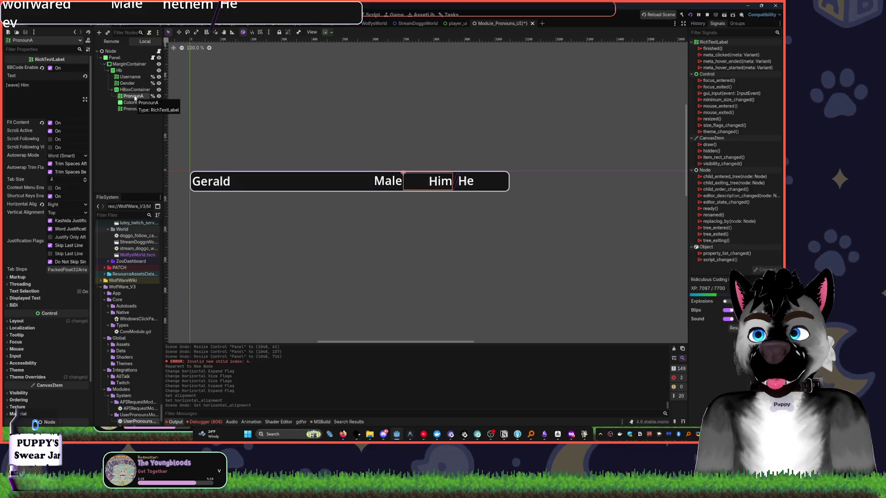
click(134, 90)
click(133, 96)
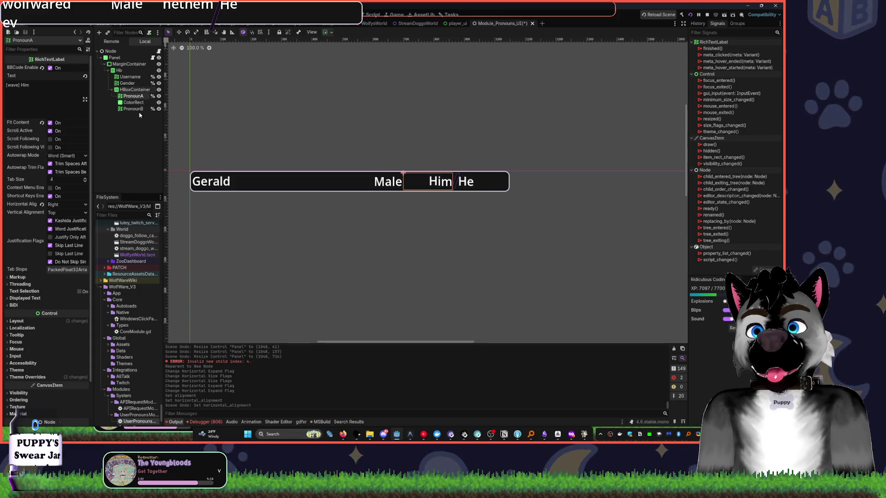
click(113, 90)
click(136, 83)
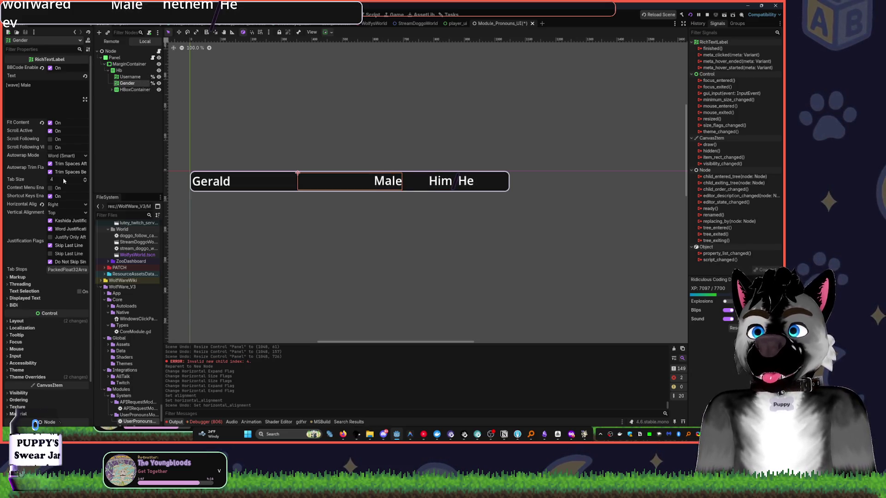
Leave the Gender label's horizontal expand on and save the scene
click(329, 33)
click(359, 62)
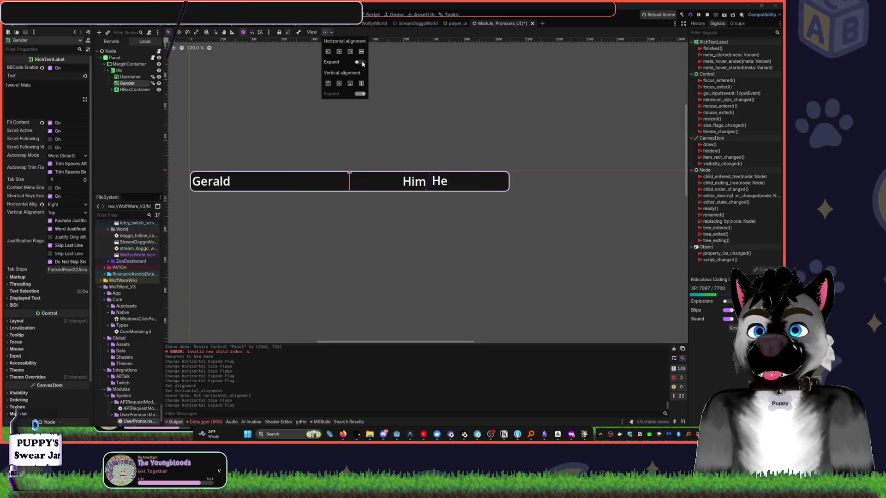
click(361, 62)
click(361, 62)
click(362, 60)
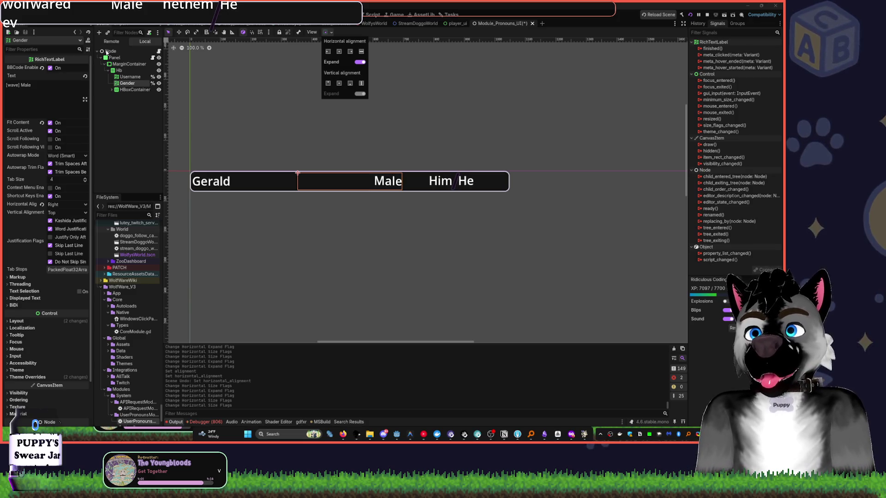
click(125, 77)
click(126, 77)
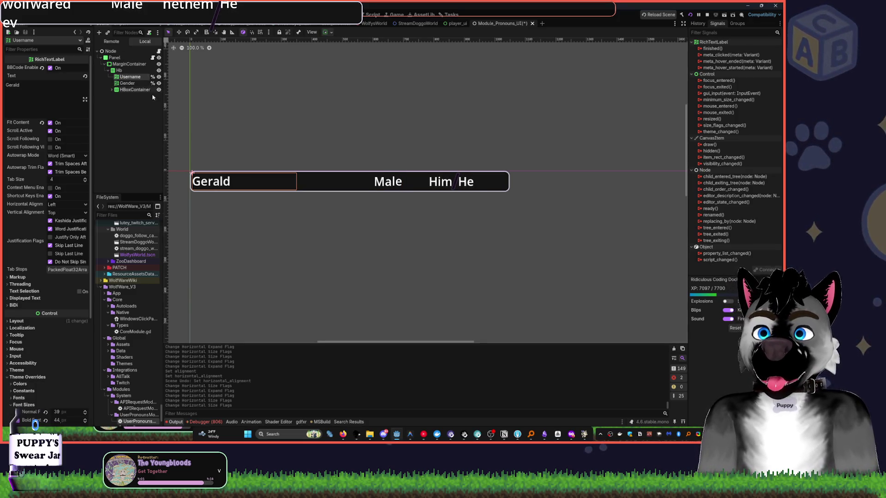
key(ctrl+s)
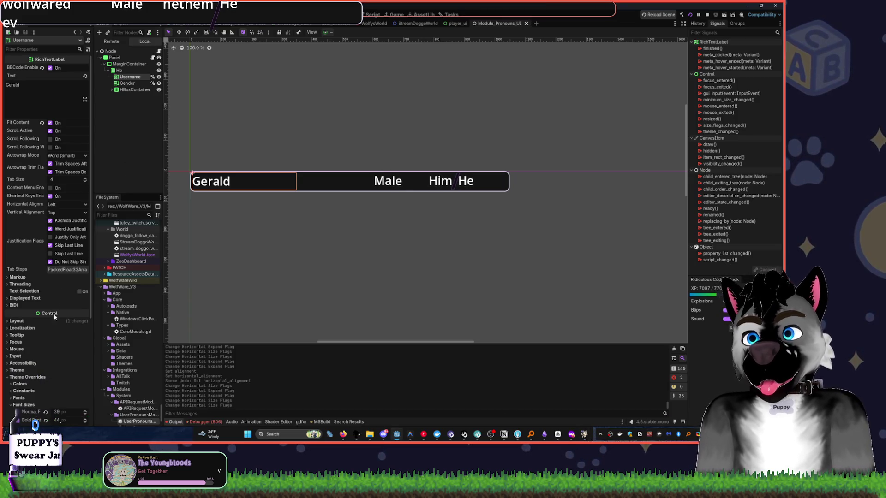
Adjust Username's bold font size override, then select all four labels together
scroll(19, 381, down, 5)
drag(65, 280, 57, 280)
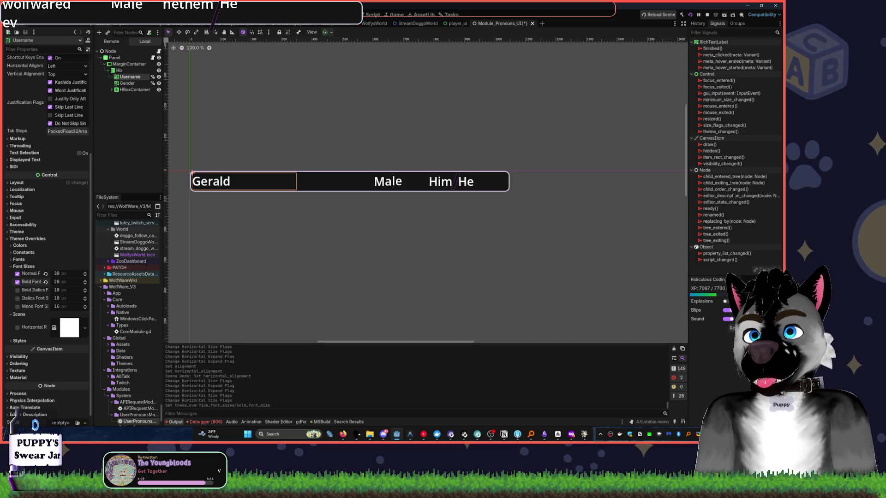
click(127, 83)
ctrl+click(130, 77)
click(112, 90)
ctrl+click(132, 96)
ctrl+click(133, 109)
Lower the Normal font size override to 26 on all four labels
scroll(32, 265, down, 2)
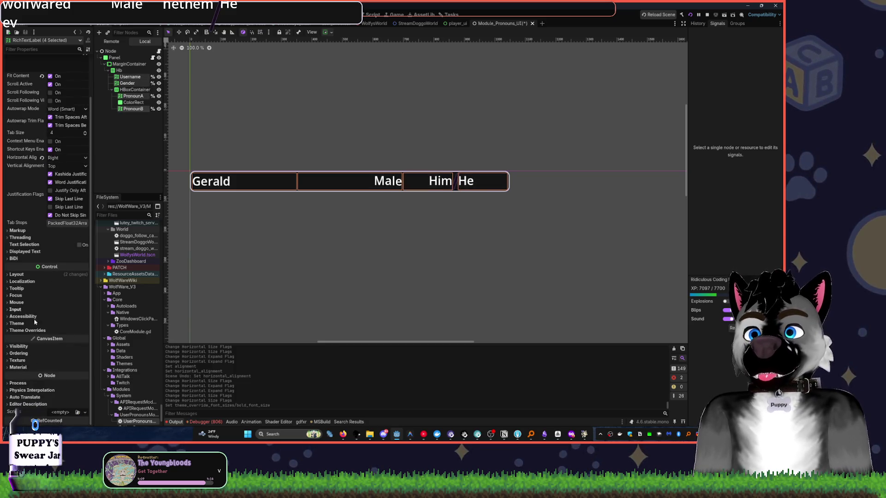
click(27, 330)
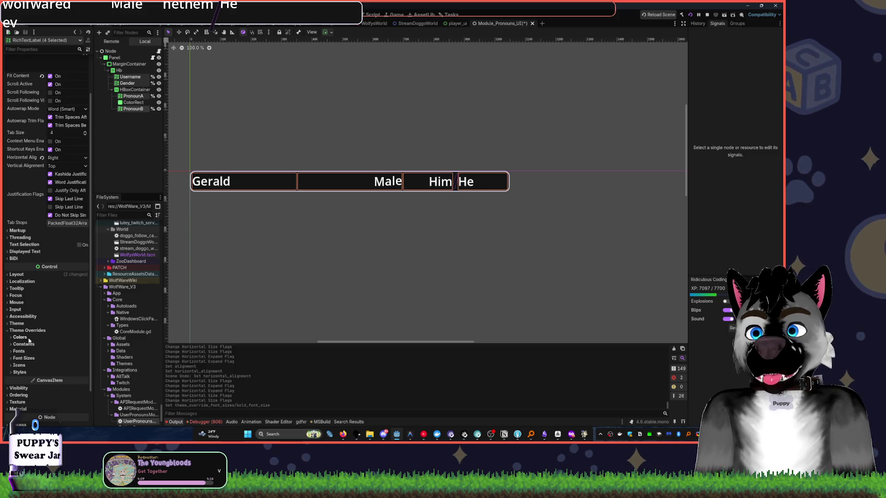
click(29, 352)
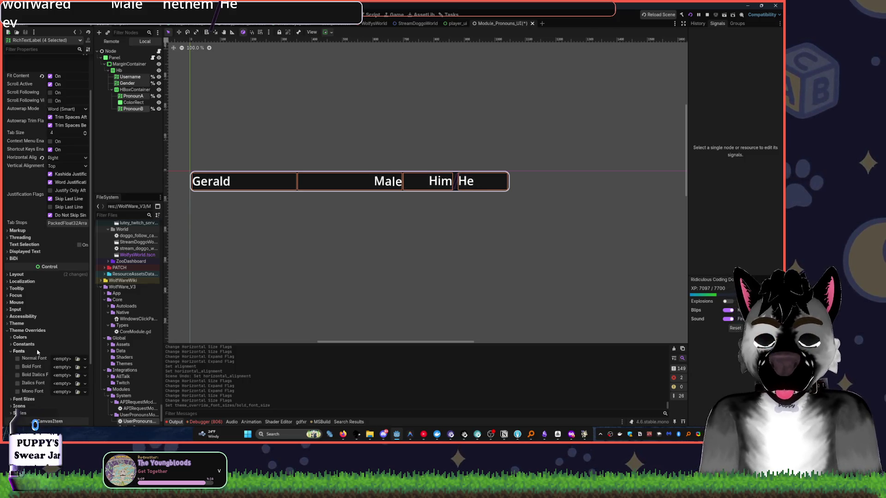
click(23, 352)
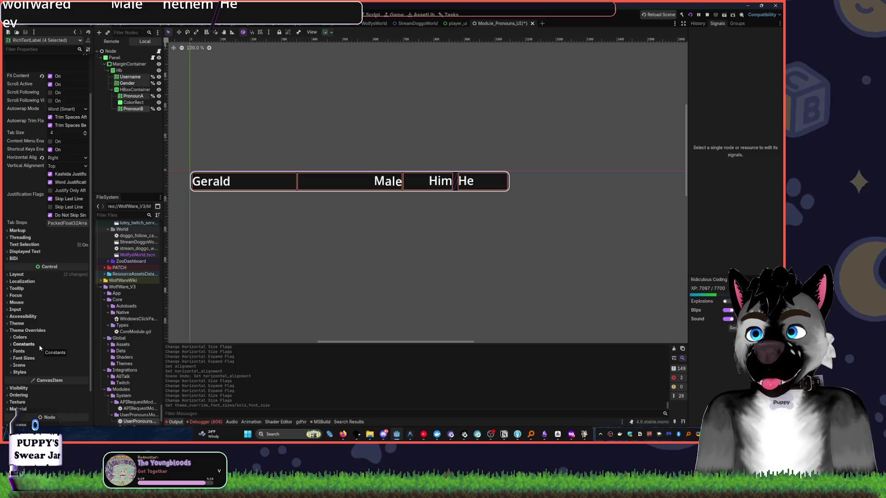
click(23, 358)
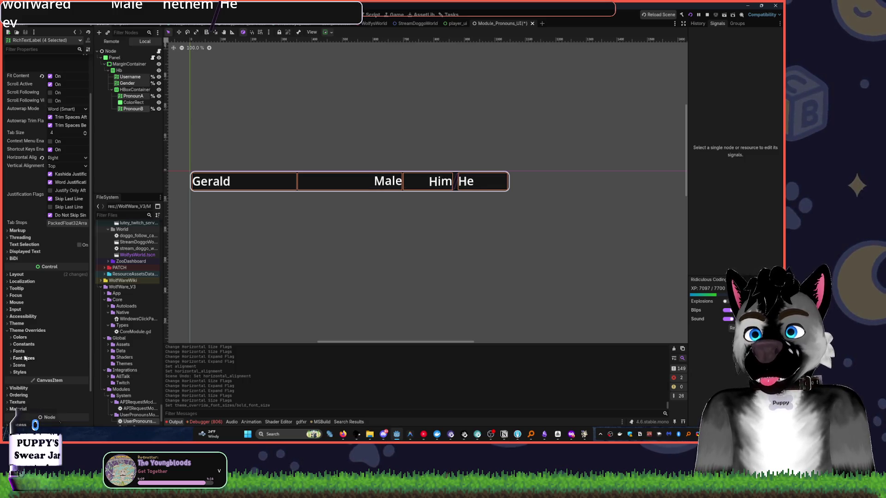
drag(65, 365, 57, 366)
Center the labels' text both vertically and horizontally
click(55, 167)
click(62, 179)
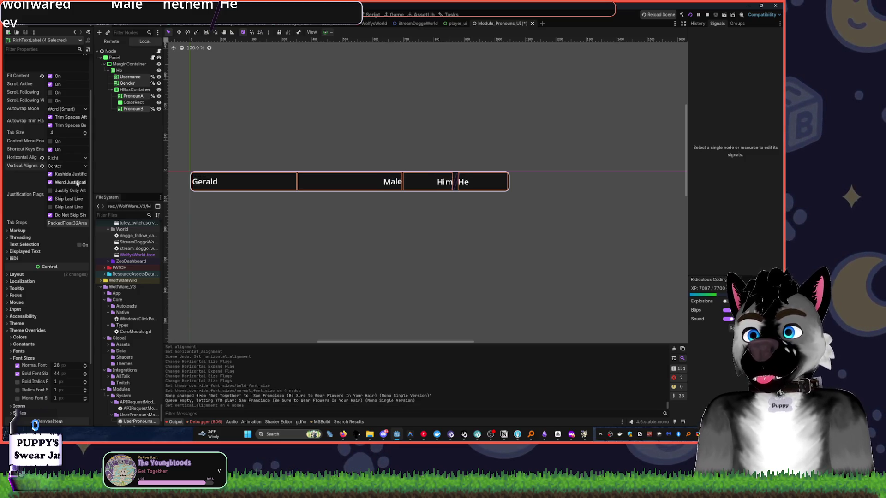
click(63, 158)
click(60, 172)
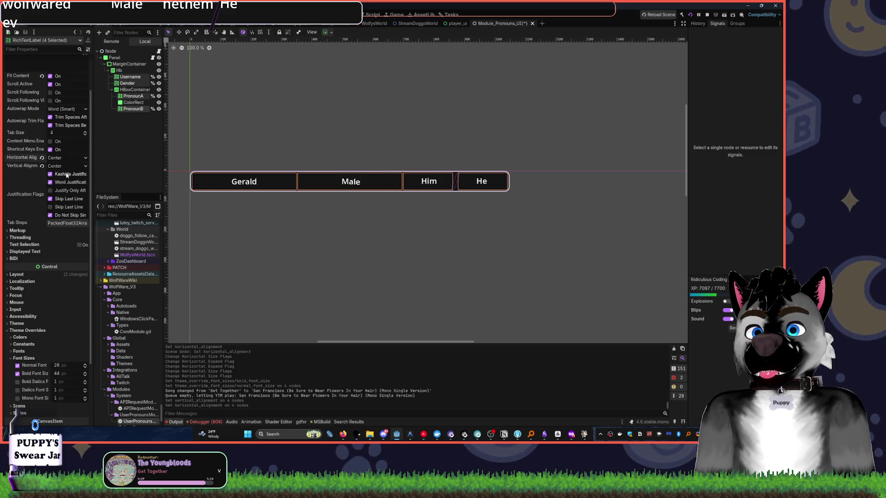
Pull the Panel's right edge in and move PronounB ahead of PronounA so He comes first
click(114, 58)
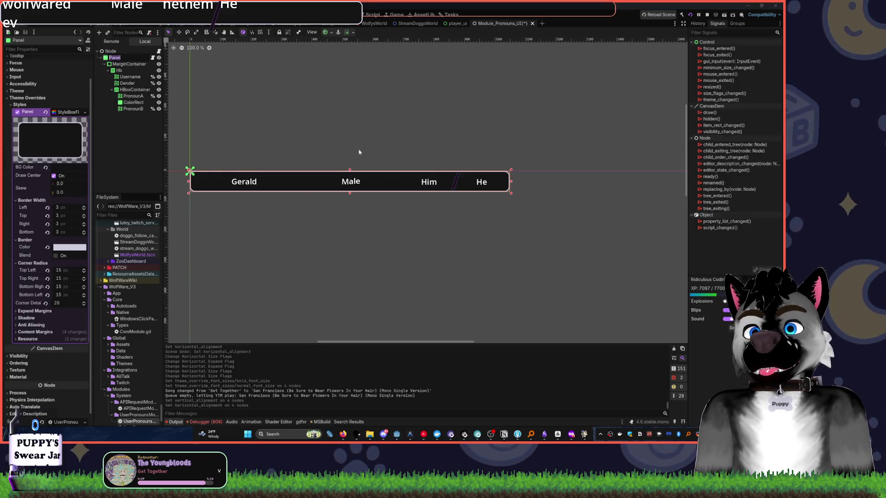
mouse_move(508, 182)
mouse_down()
mouse_move(301, 188)
mouse_move(441, 188)
mouse_up()
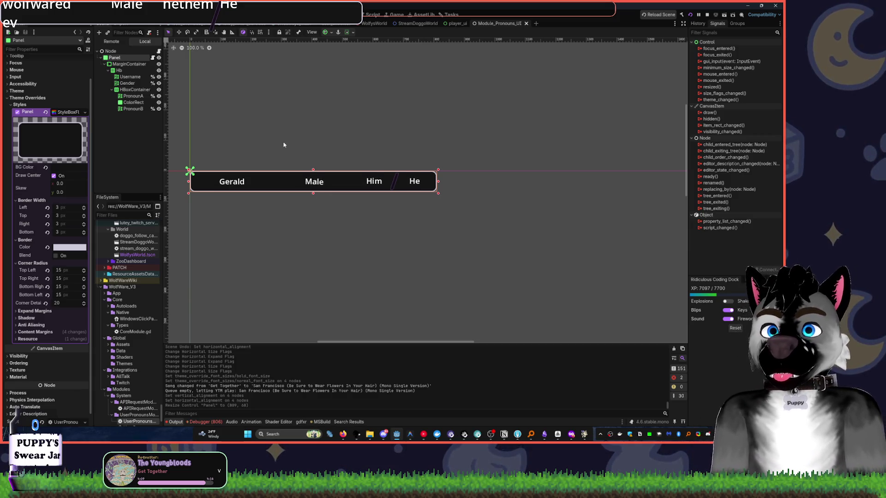
click(135, 109)
mouse_move(127, 110)
mouse_down()
mouse_move(130, 97)
mouse_move(134, 113)
mouse_up()
Place the He label first and change PronounA's text from Him to Them
click(138, 98)
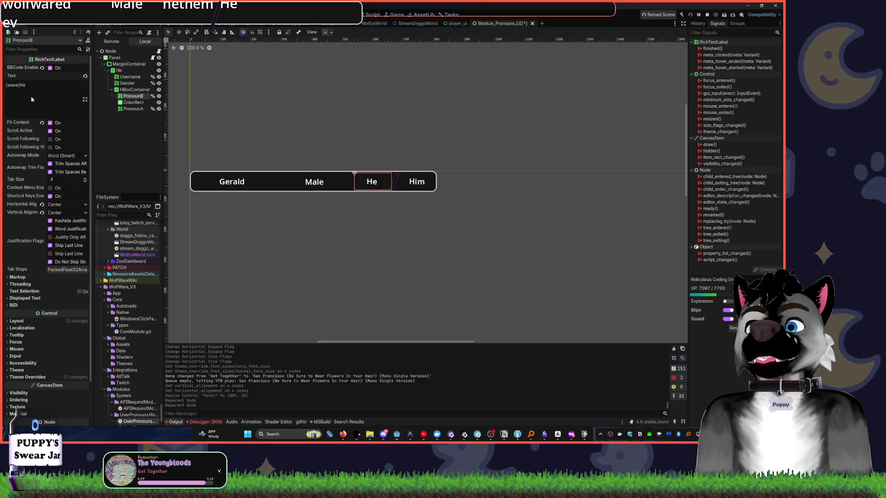
click(136, 109)
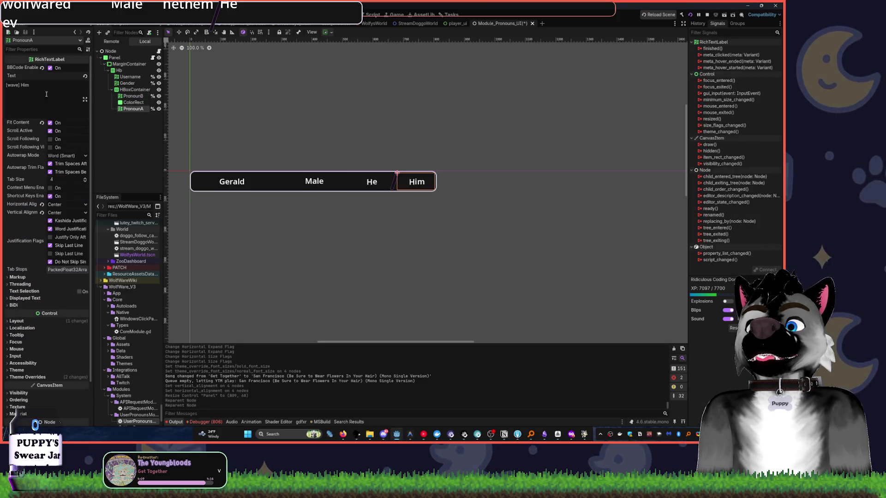
double_click(25, 85)
text(Them)
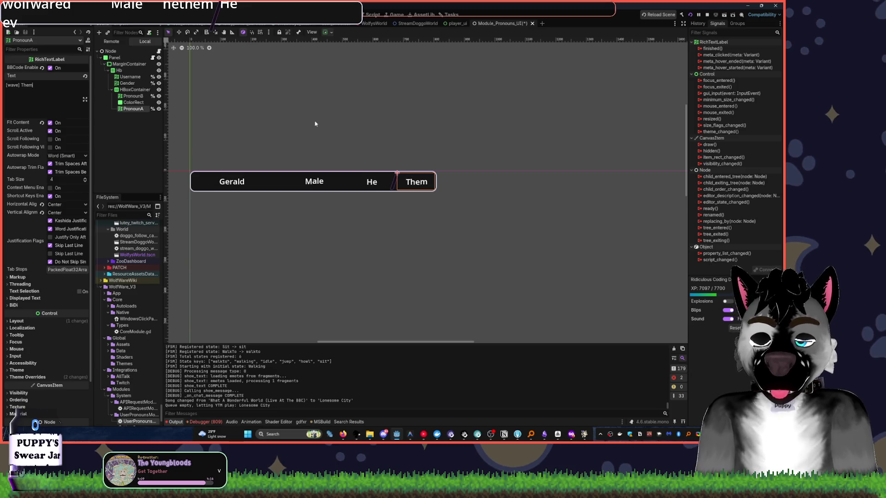
Switch to the player_ui scene tab
click(455, 24)
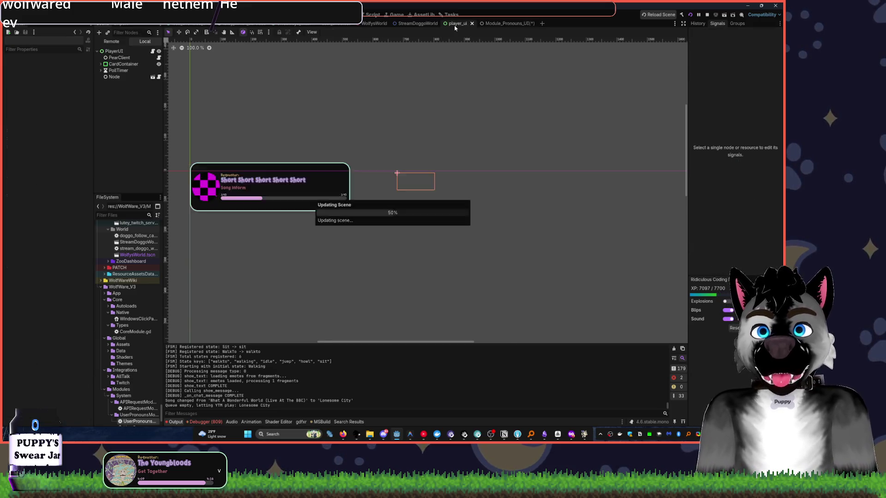
Inspect the player UI's now-playing card, selecting the plain Node with the Move tool
drag(355, 155, 413, 220)
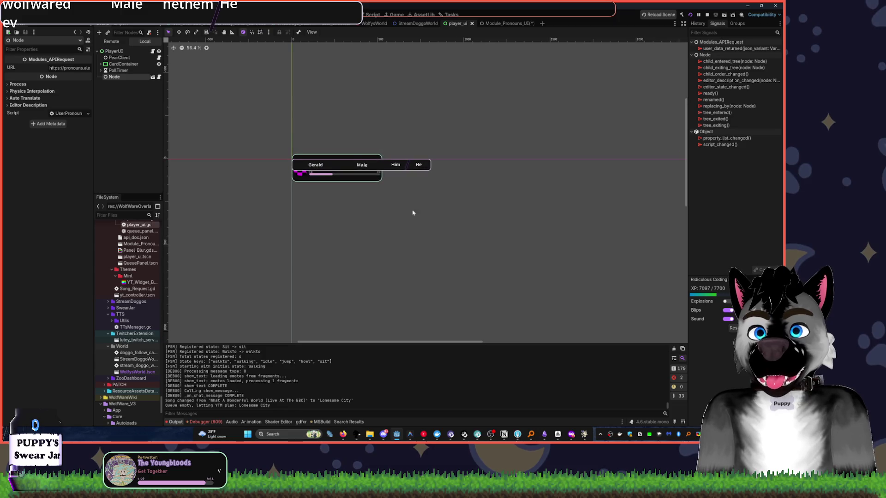
click(413, 220)
scroll(411, 194, up, 5)
click(130, 78)
key(w)
click(395, 168)
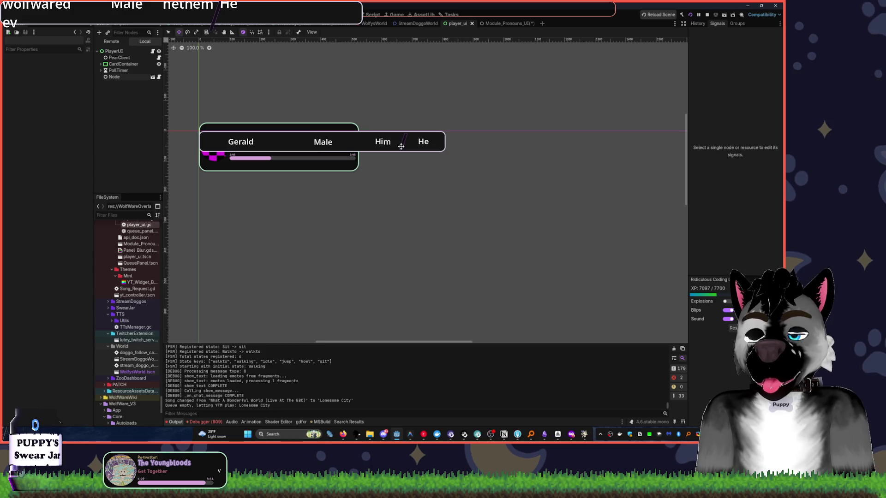
Switch through StreamDoggoWorld back to Module_Pronouns_UI and save the scene
click(410, 23)
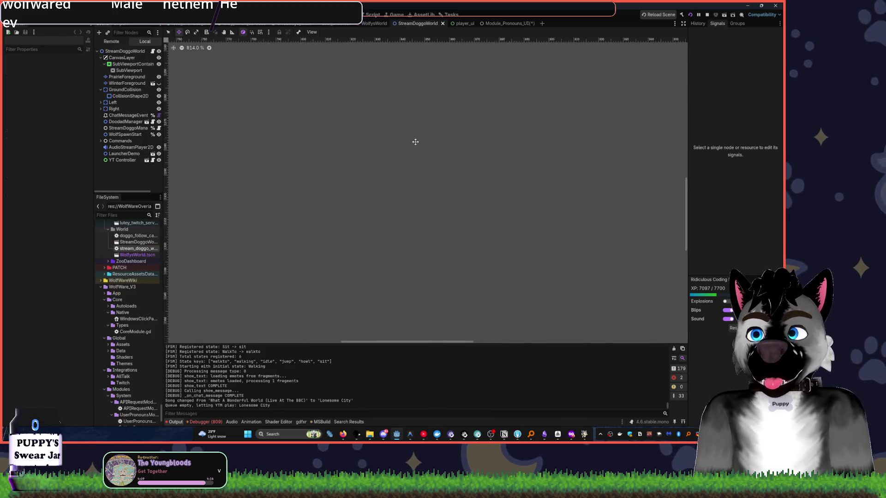
click(503, 23)
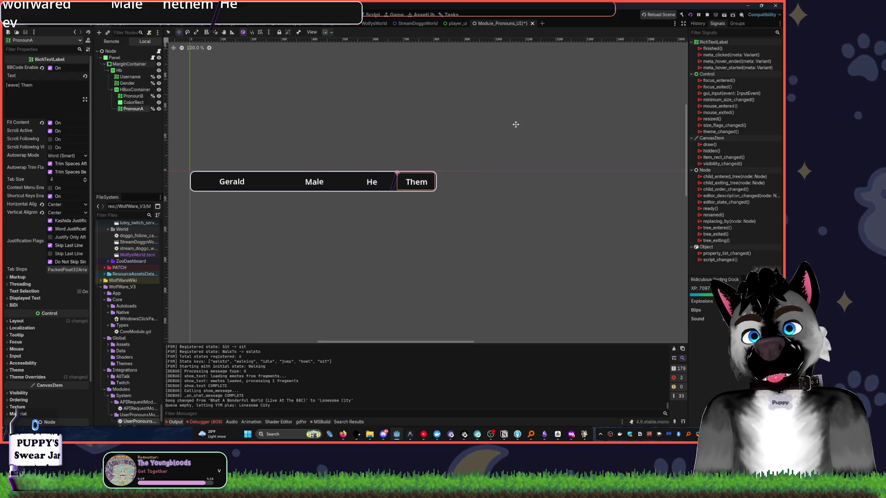
key(ctrl+s)
In Fork, dismiss the update notice, review local changes, then minimize Fork
key(alt+Tab)
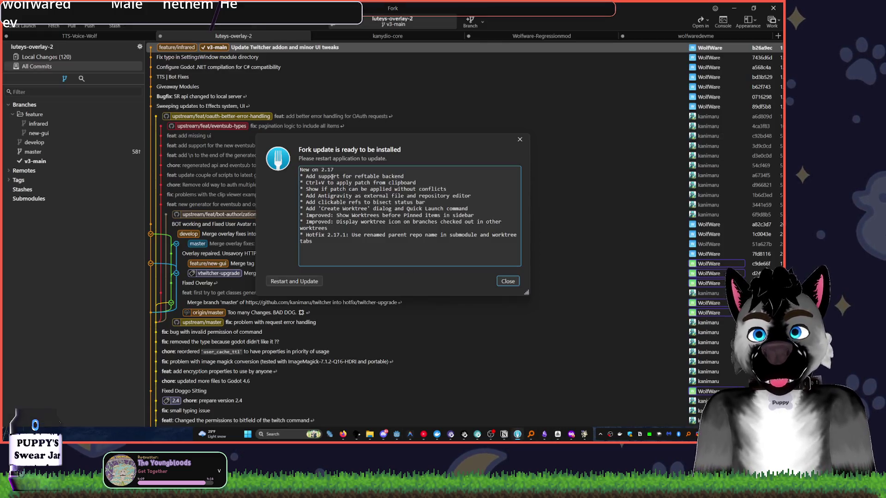
click(520, 140)
click(110, 59)
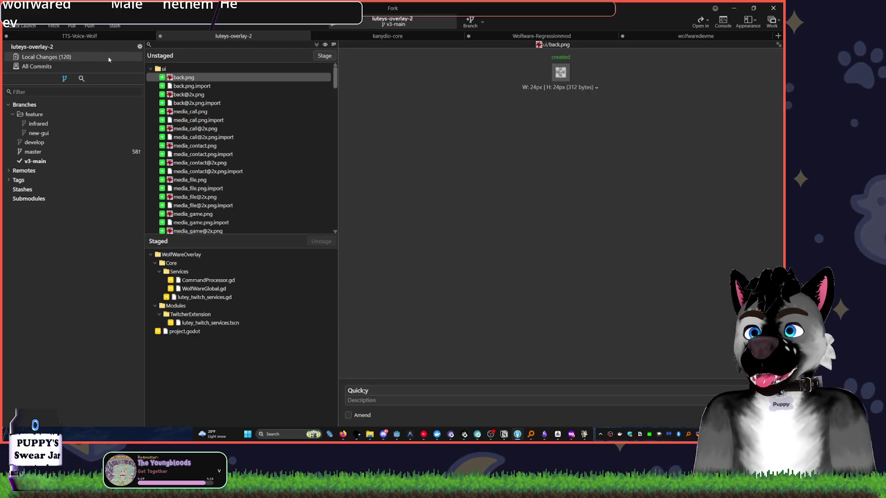
click(151, 69)
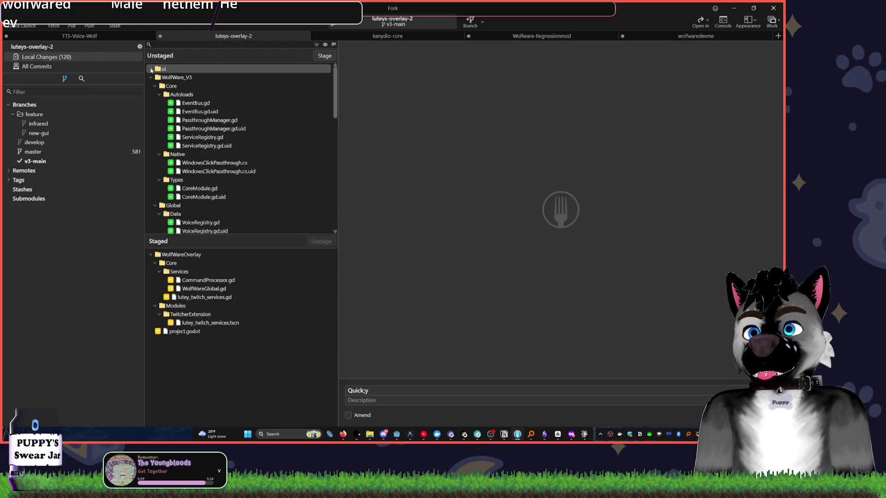
click(734, 8)
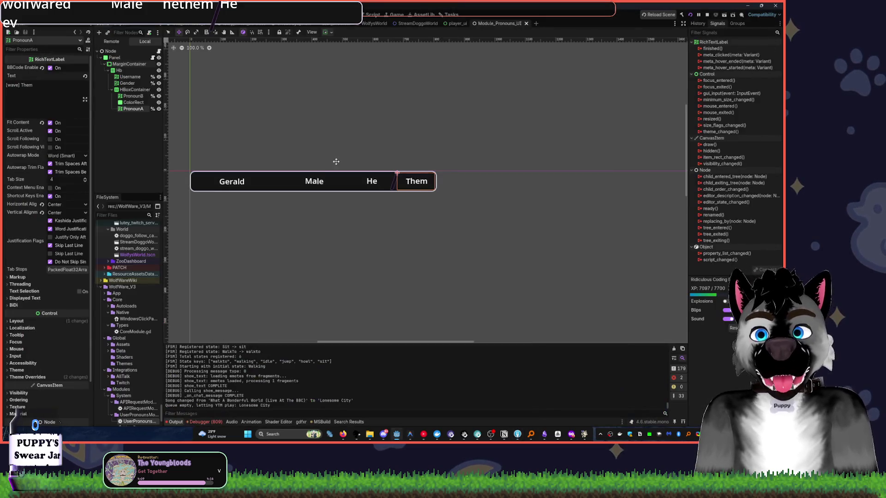
Try narrowing the pronoun bar's background Panel, then undo the resize
click(222, 187)
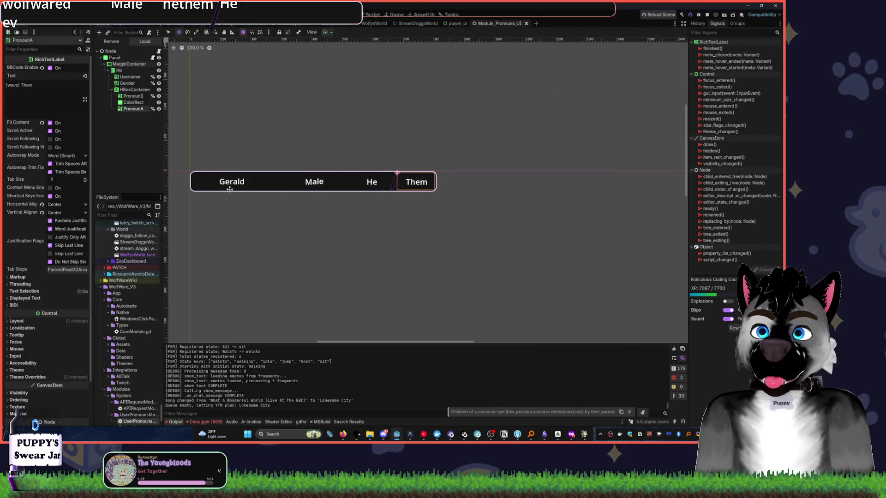
key(q)
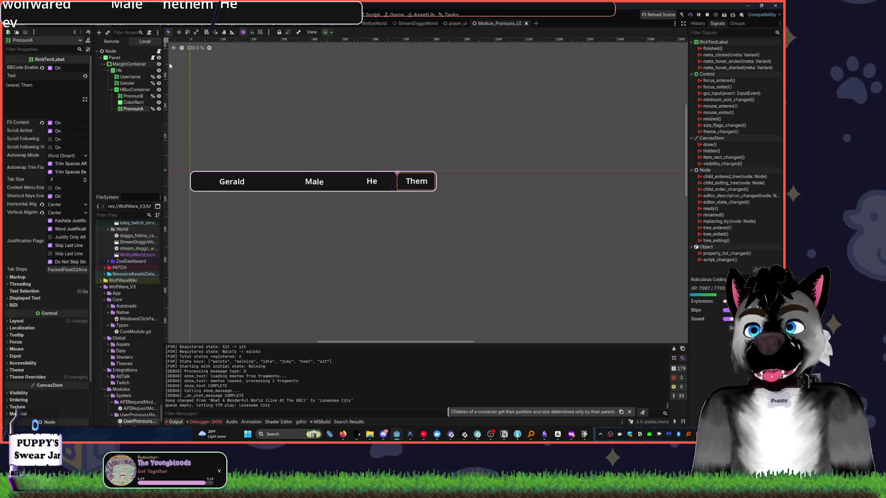
click(231, 175)
mouse_move(440, 191)
mouse_down()
mouse_move(308, 192)
mouse_move(381, 189)
mouse_move(342, 187)
mouse_up()
click(380, 195)
key(ctrl+z)
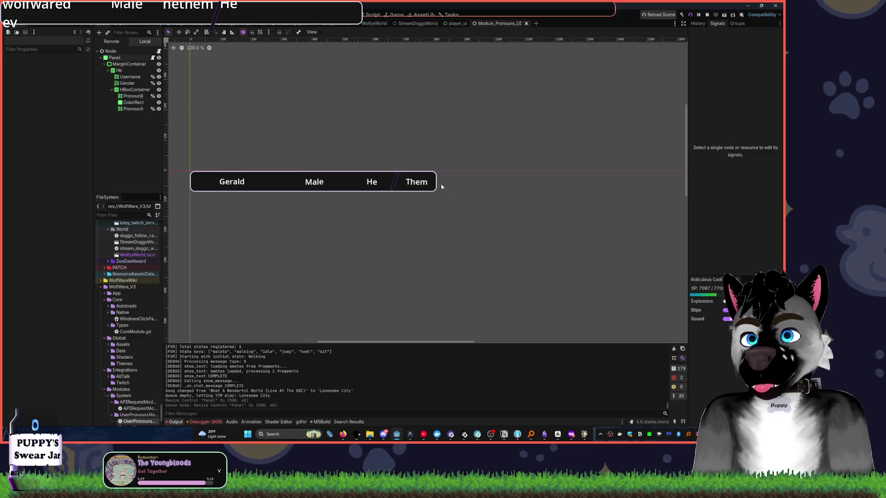
Select and deselect the Them label, then save the scene
click(433, 184)
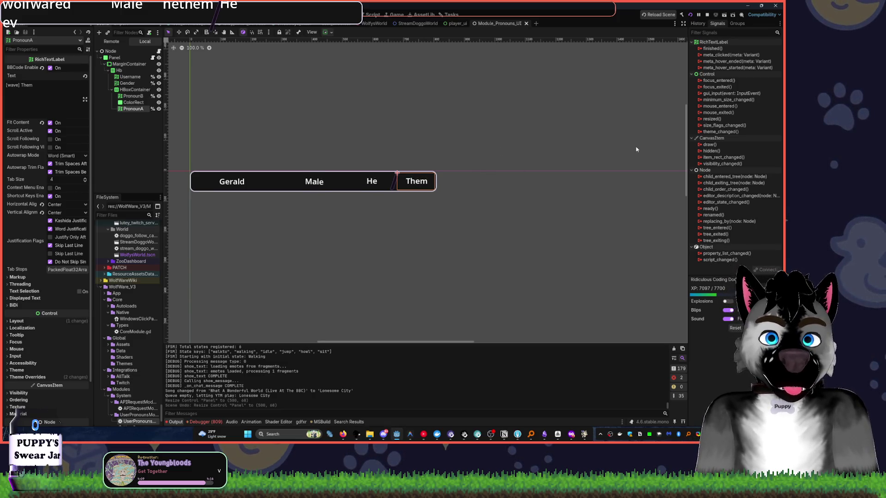
click(585, 143)
key(ctrl+s)
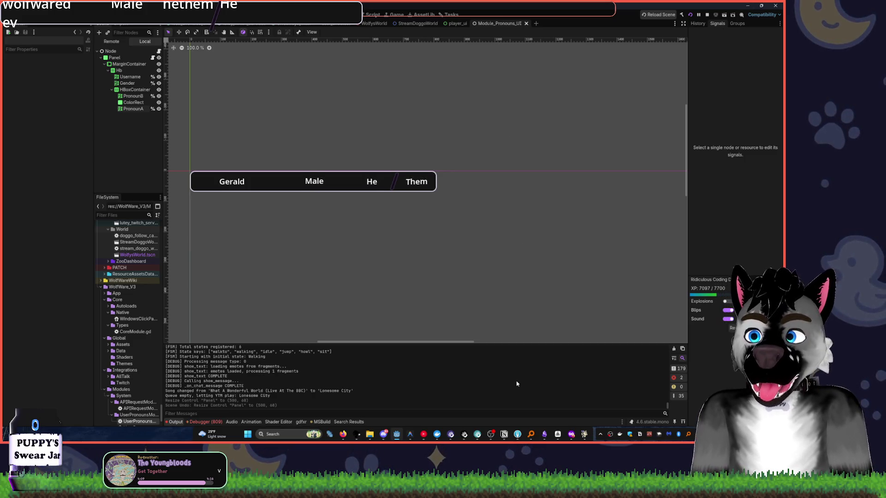
Close the Notion, AFFiNE and other extra app windows, and hide the Warudo editor
right_click(504, 435)
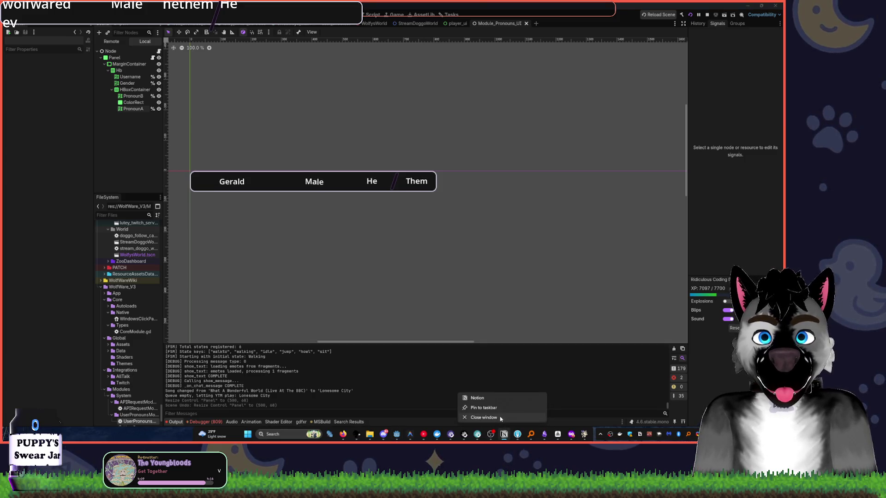
click(500, 417)
right_click(505, 434)
click(489, 417)
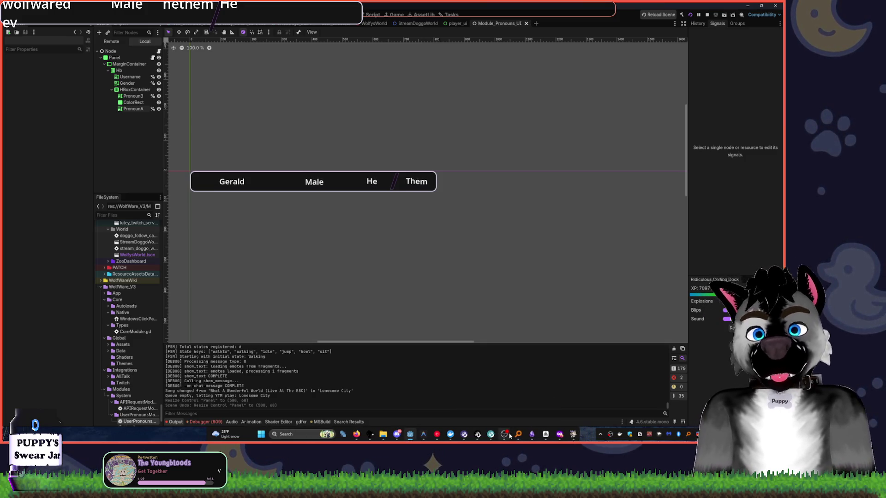
right_click(510, 434)
click(516, 417)
right_click(523, 434)
click(518, 418)
right_click(523, 434)
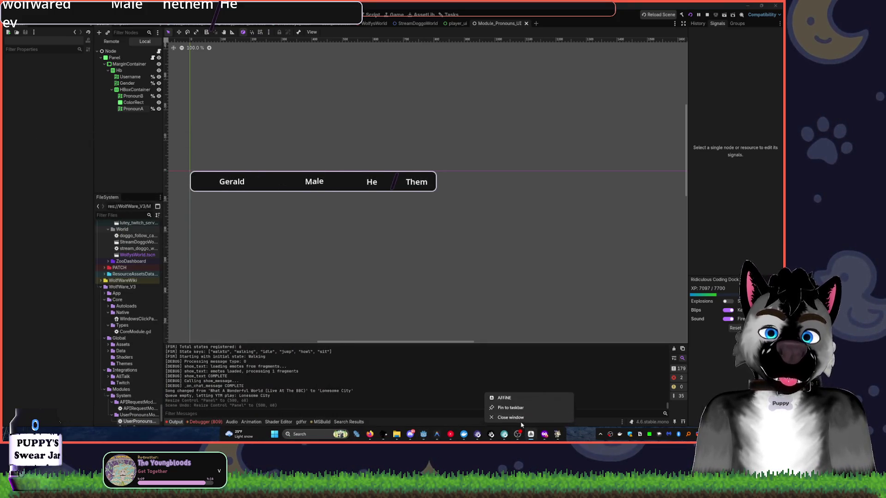
click(518, 417)
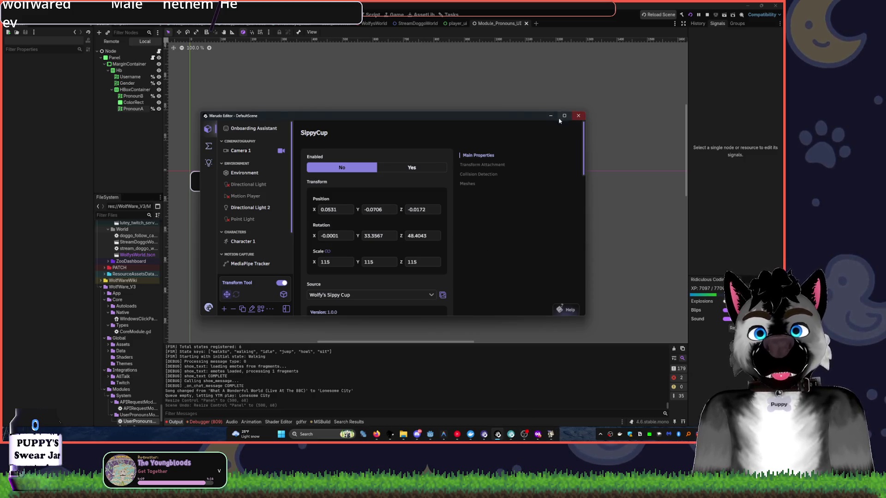
click(550, 116)
Close the Gemini Firefox window from the taskbar
right_click(539, 434)
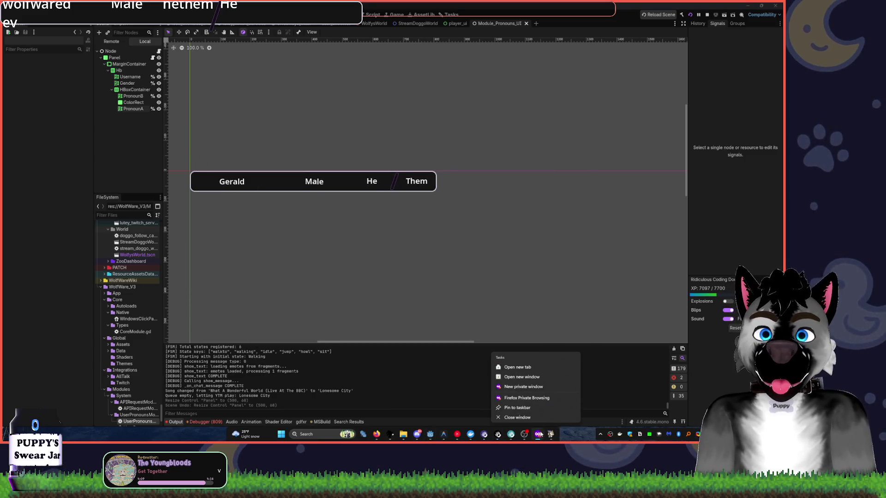
click(541, 433)
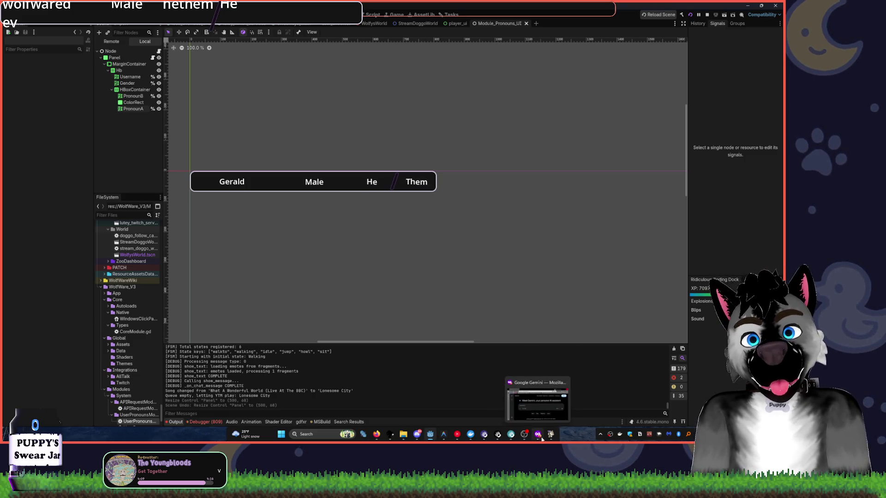
right_click(540, 436)
click(521, 417)
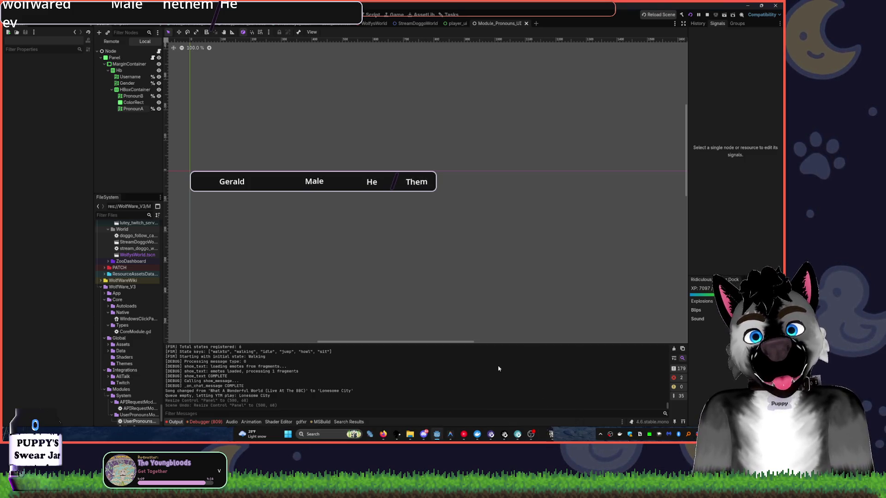
Check Docker Desktop's containers list, then return to the Godot editor
mouse_move(534, 435)
right_click(477, 434)
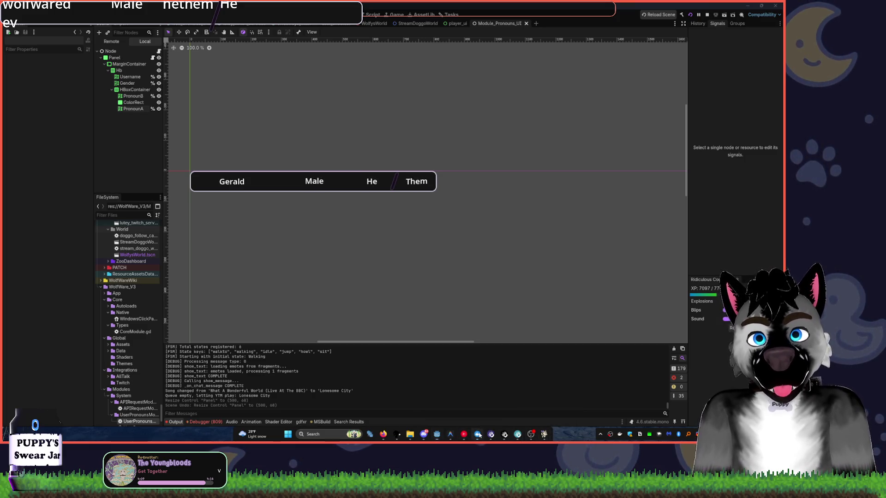
click(460, 398)
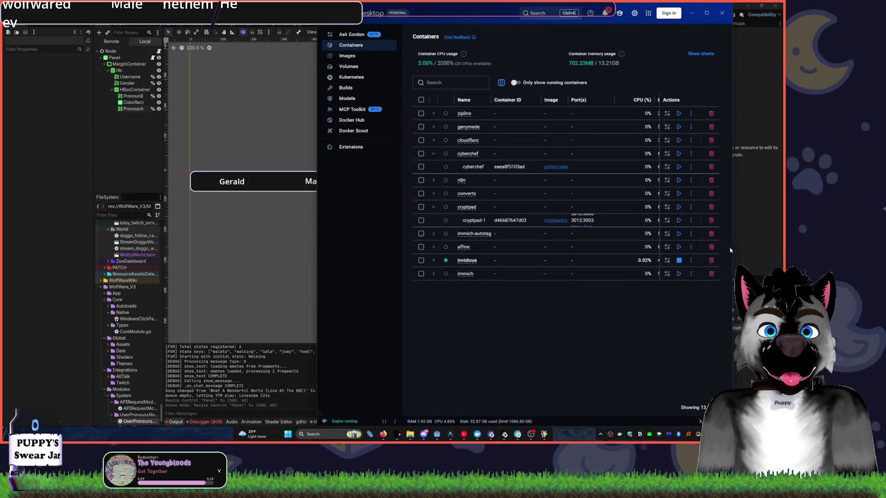
click(753, 250)
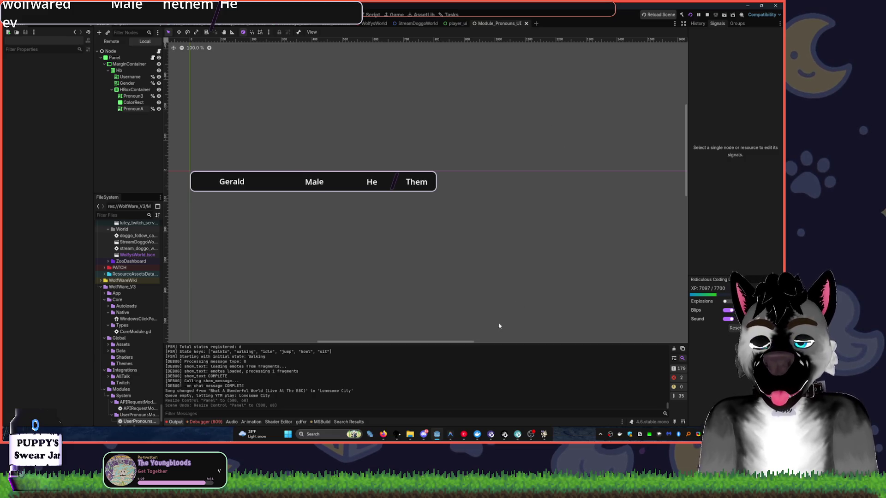
Pin the pronouns API browser tab, hide the browser and open Godot's Tasks board
mouse_move(384, 435)
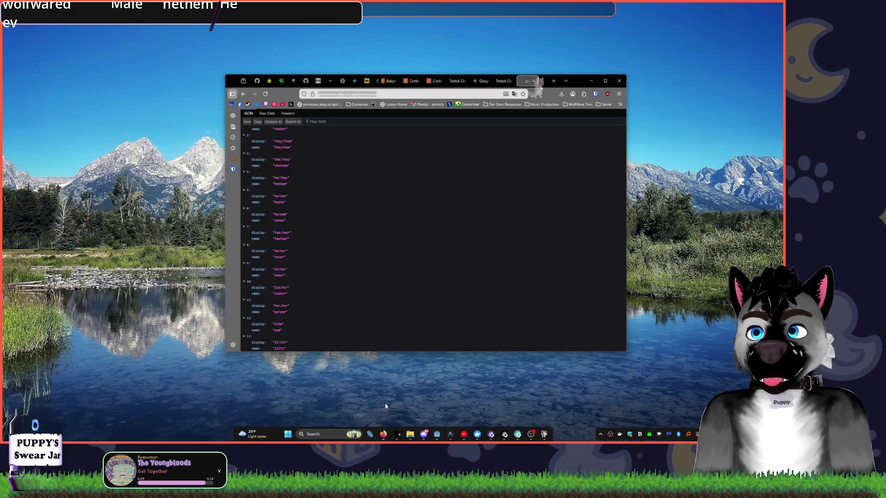
click(383, 390)
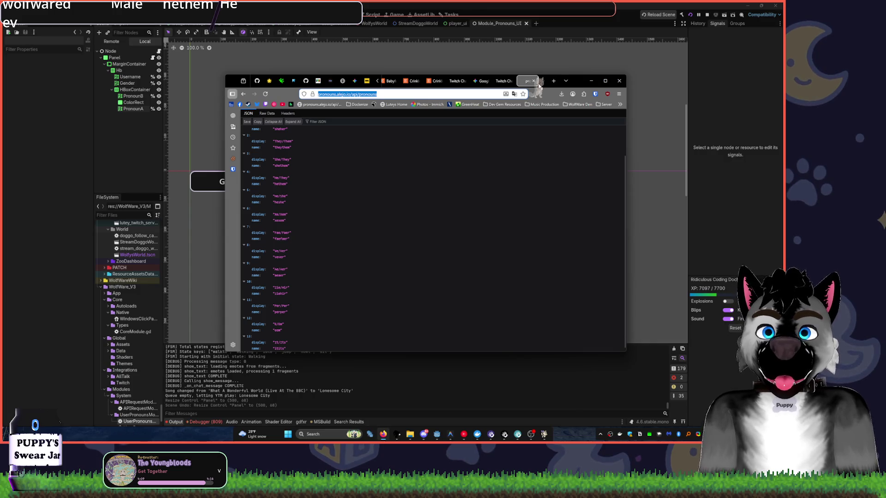
right_click(541, 86)
click(558, 127)
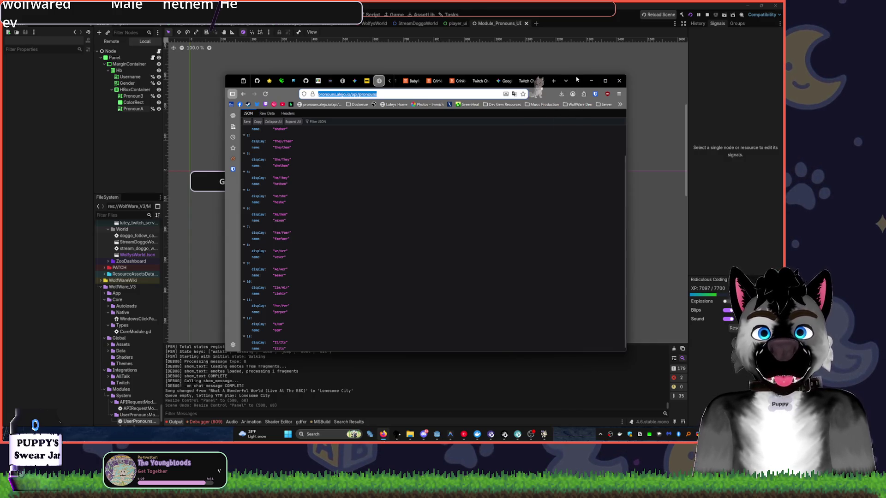
click(591, 80)
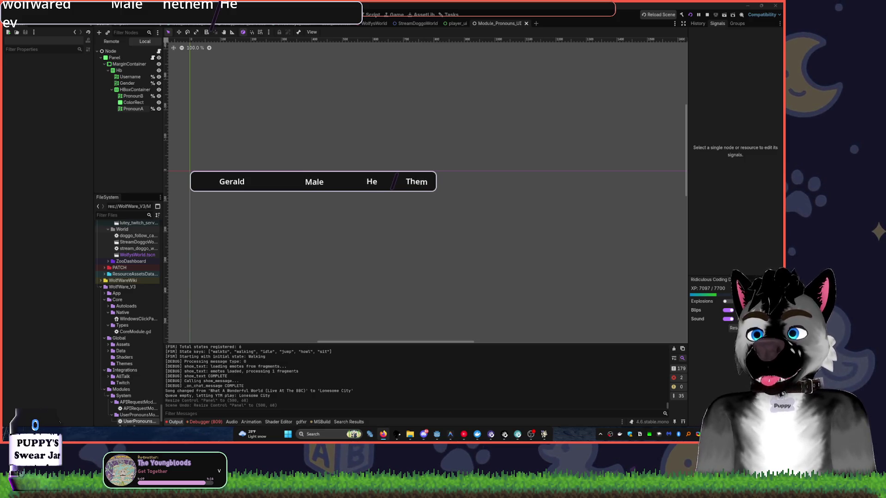
click(444, 15)
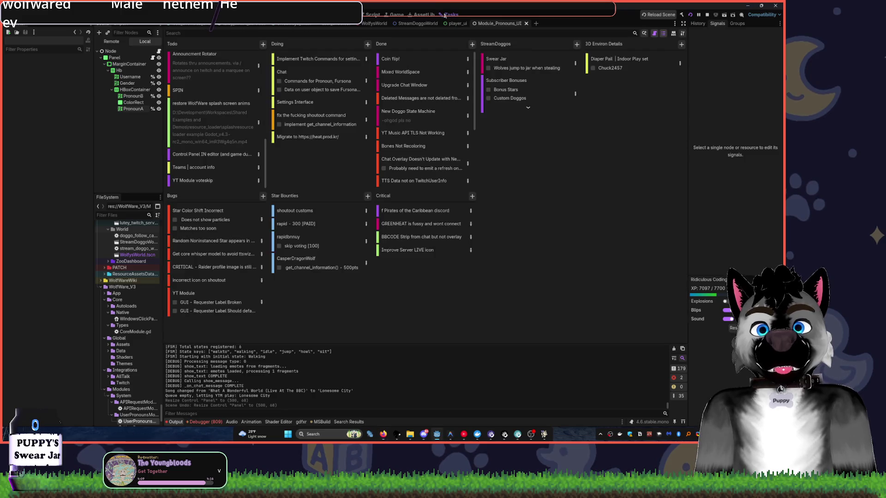
Add a Doing Implementation card for the pronouns endpoints dictionary for users, then return to the 2D scene
click(368, 44)
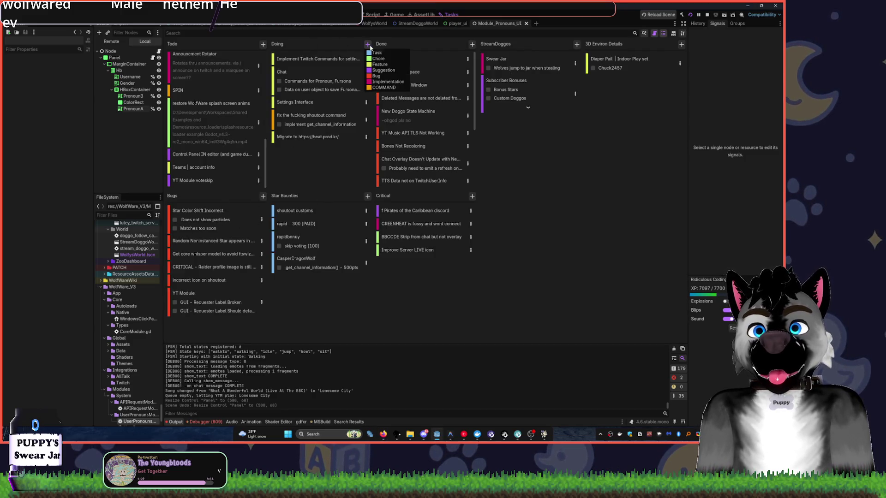
click(387, 82)
text(PRONOUNS - p)
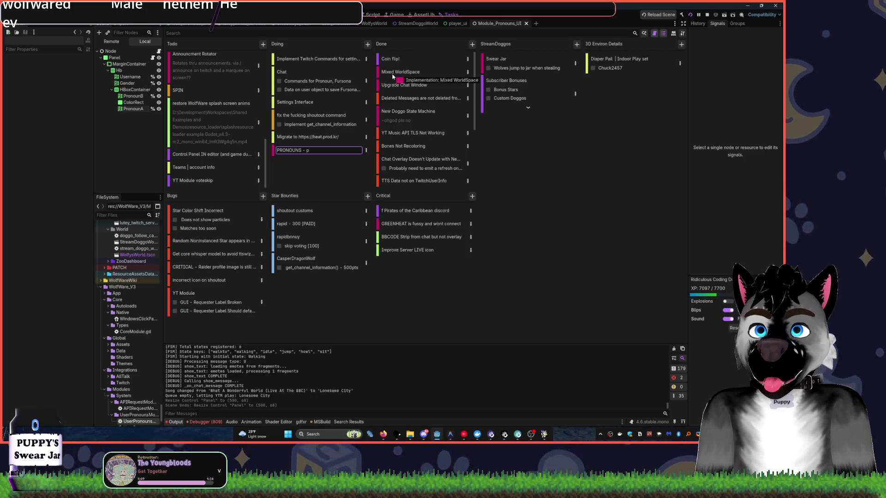
text(ronouns e)
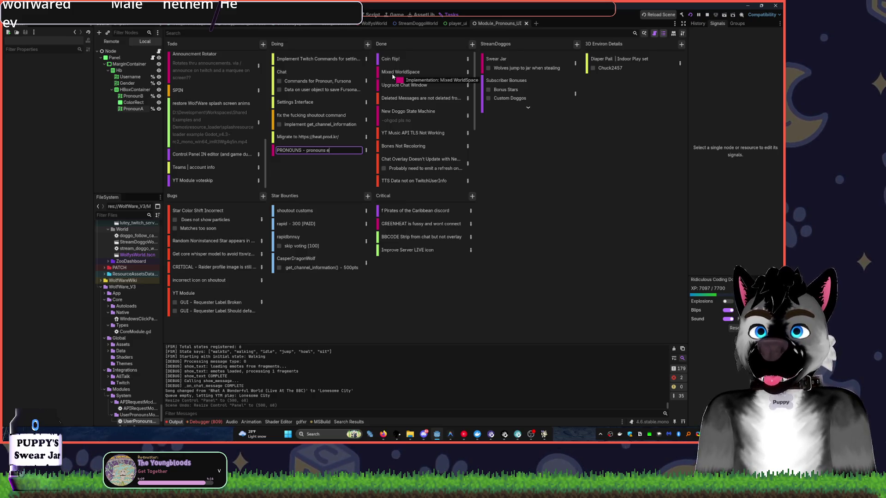
text(ndpoints dic)
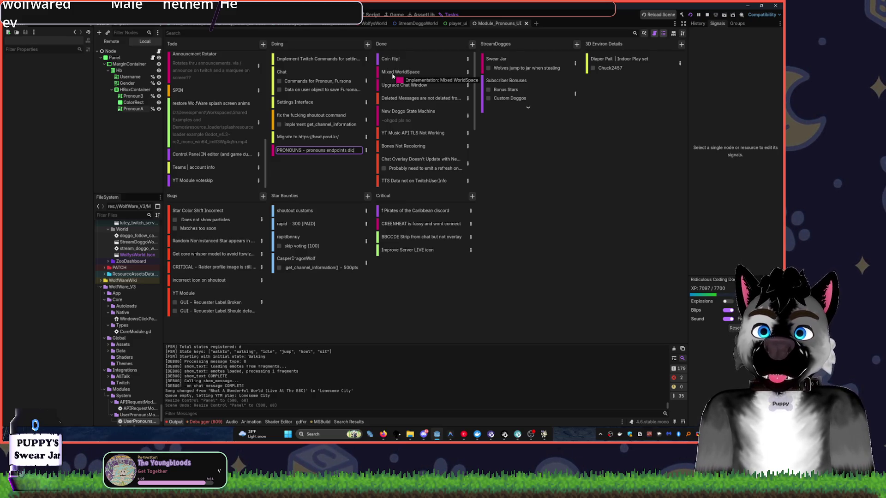
text(tionary for users)
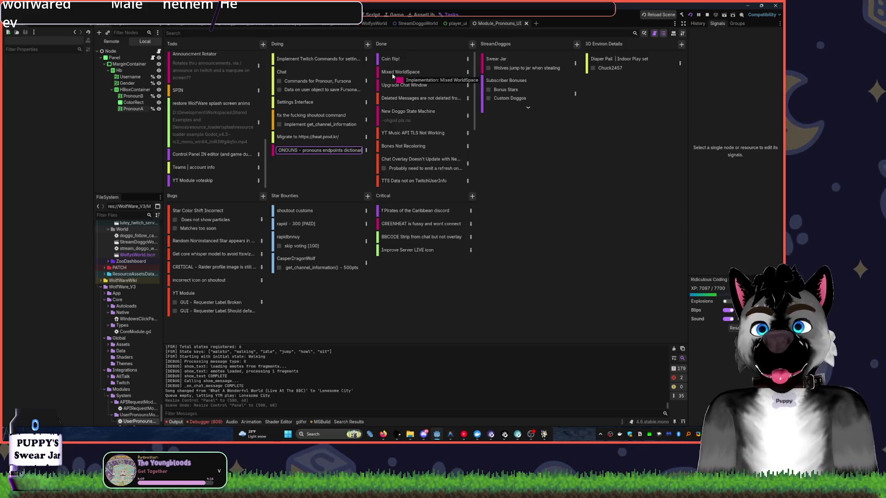
key(Return)
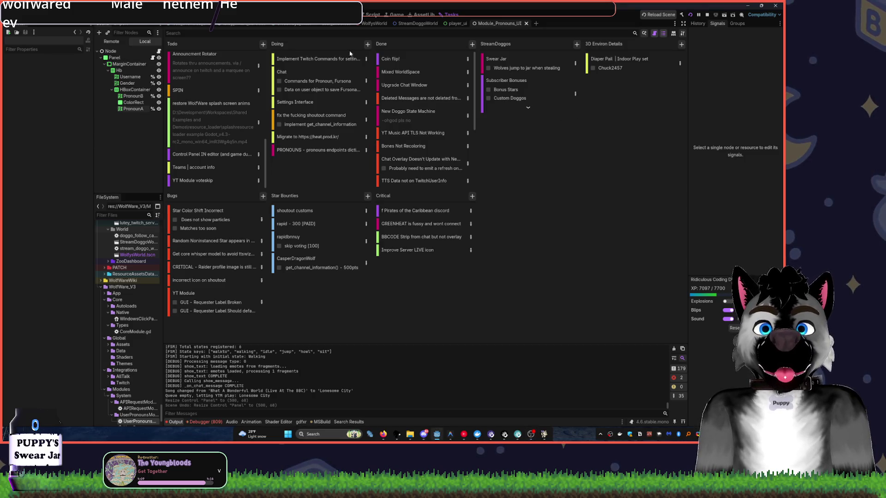
click(355, 14)
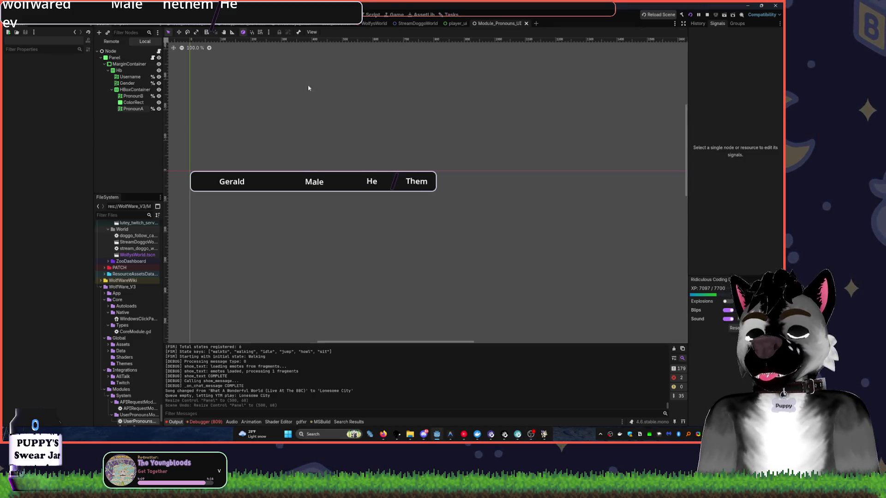
Open the APIRequestModule.gd script from the FileSystem dock
drag(162, 248, 249, 249)
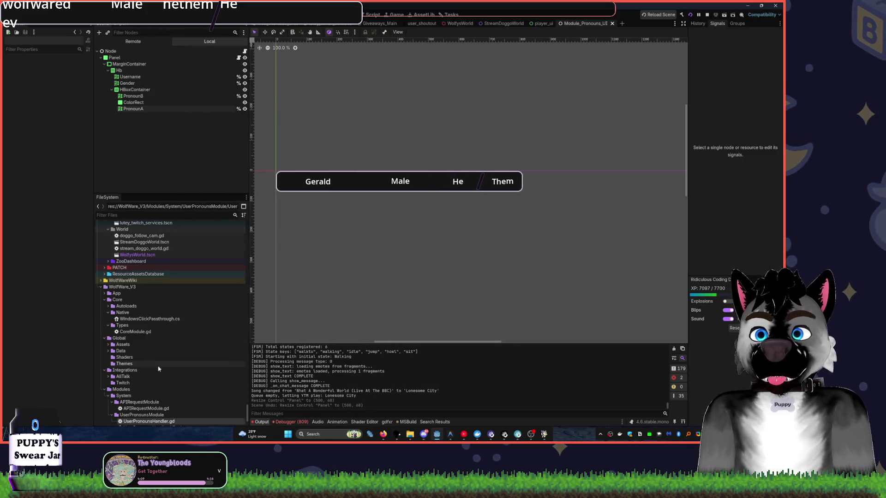
scroll(148, 307, down, 3)
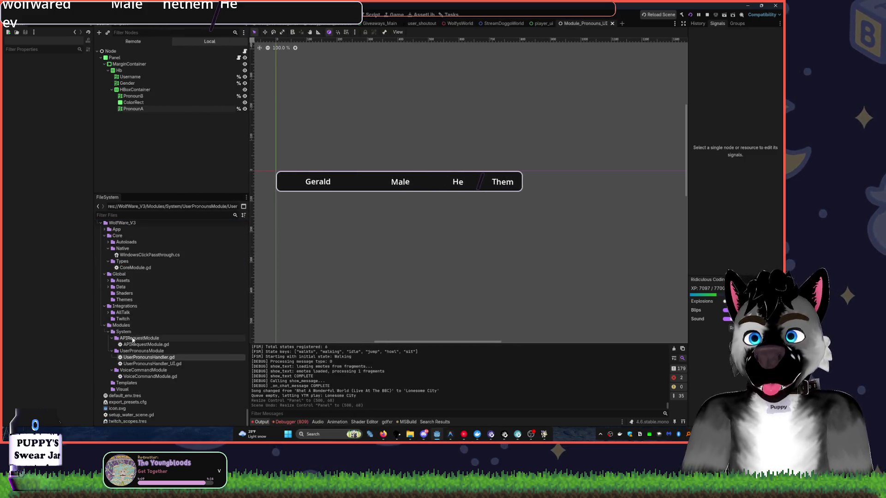
double_click(141, 344)
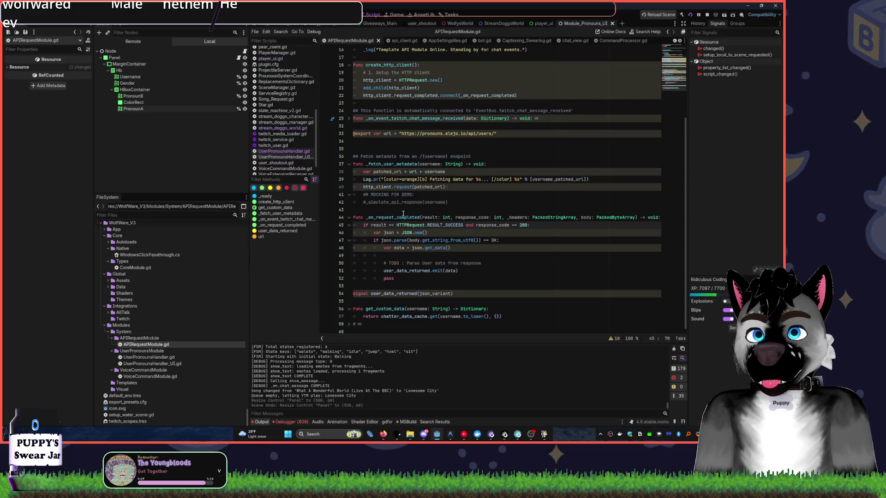
scroll(505, 117, up, 5)
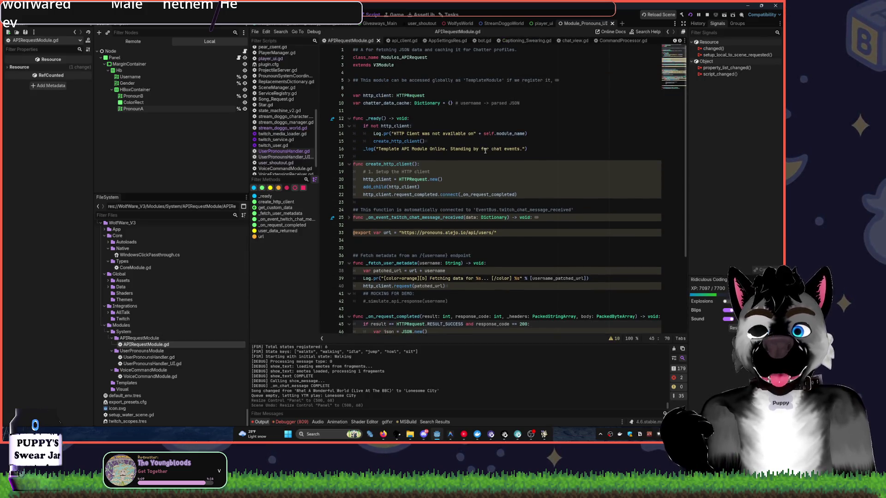
scroll(444, 164, down, 5)
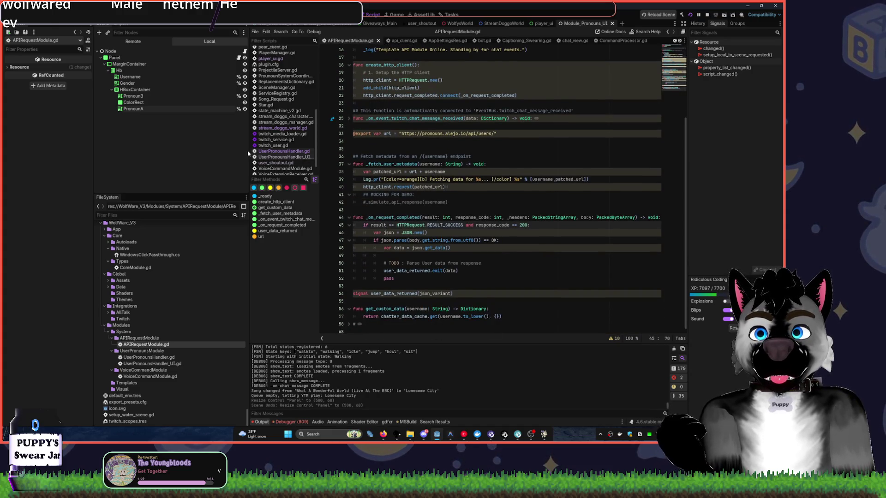
Widen the code editor and script list, collapse the module folders, and go to line 51
drag(248, 153, 184, 159)
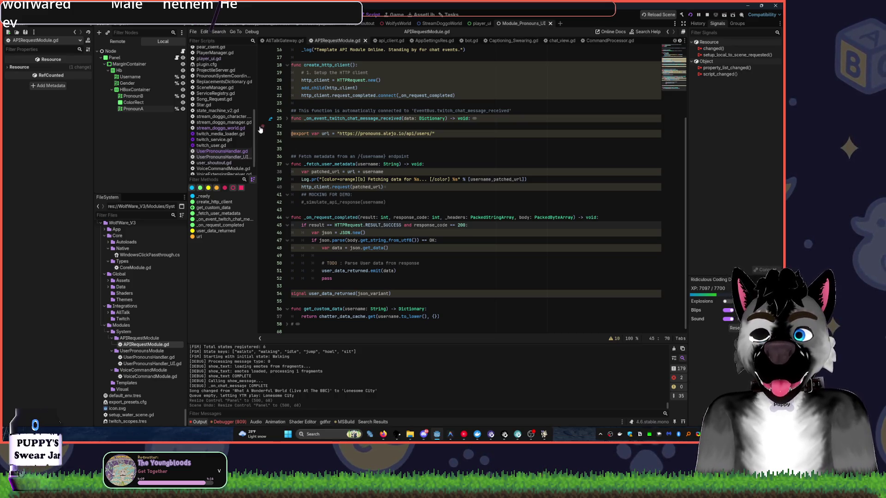
drag(258, 127, 274, 128)
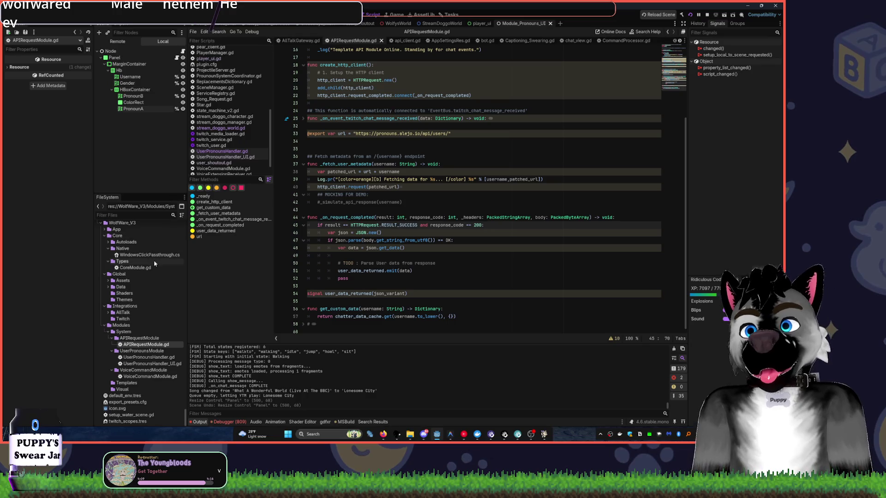
click(111, 338)
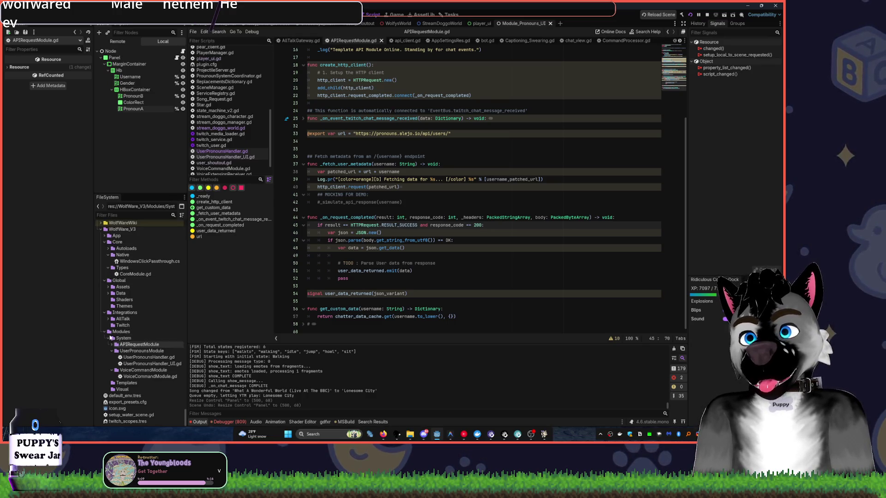
click(112, 351)
click(112, 370)
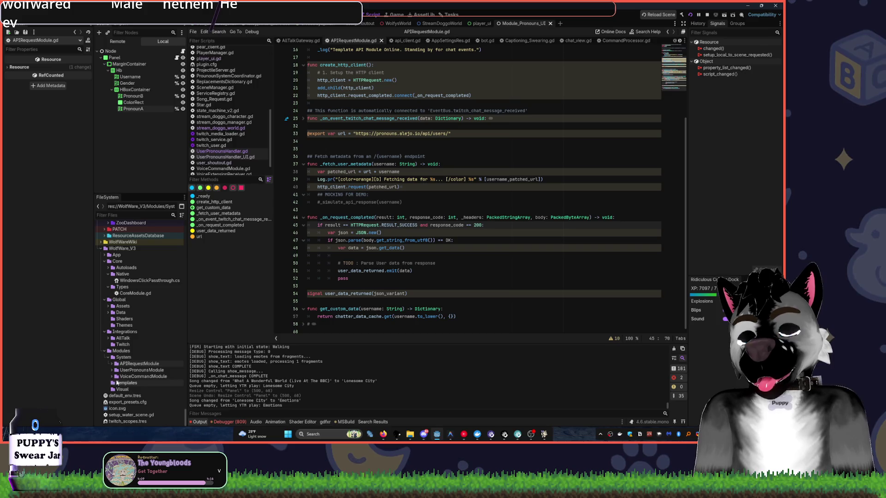
click(113, 364)
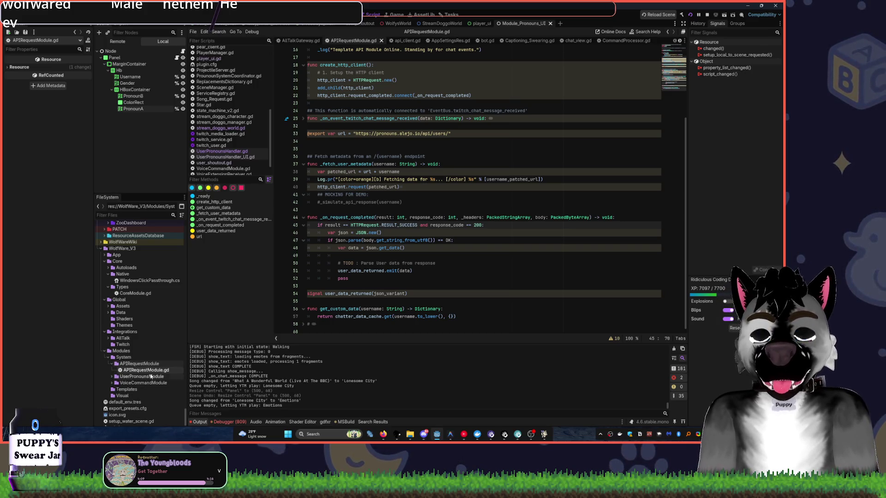
click(112, 365)
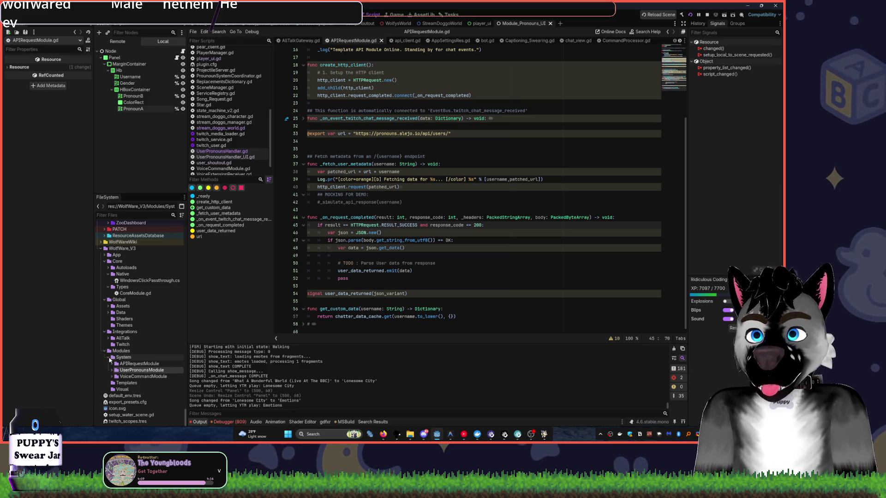
scroll(107, 362, up, 1)
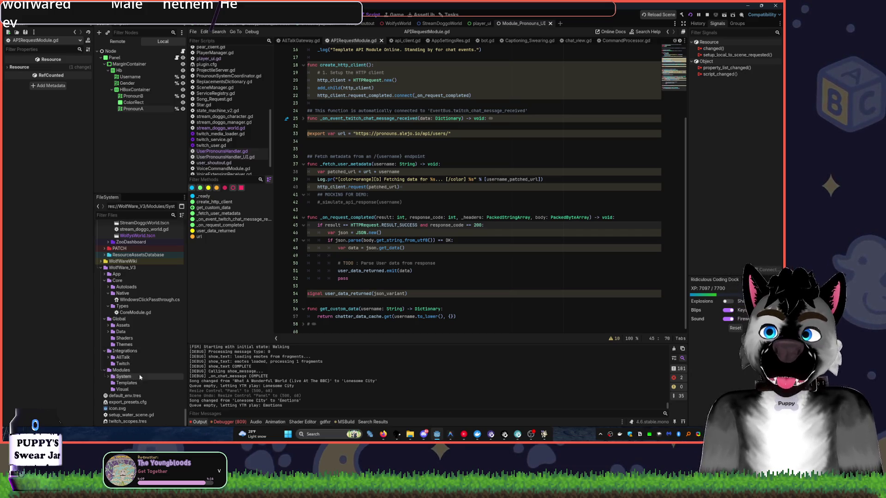
click(460, 268)
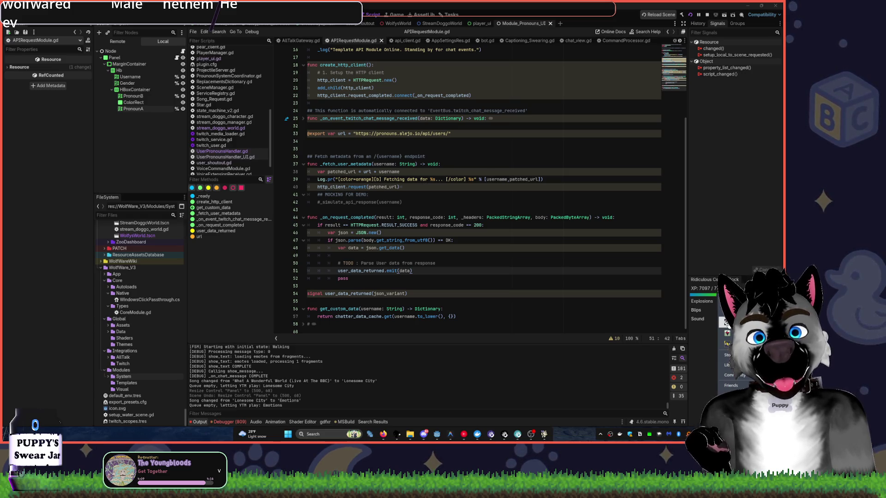
Launch Overwatch, toggle the panel's visibility, save the pronoun scene and run the project
click(726, 322)
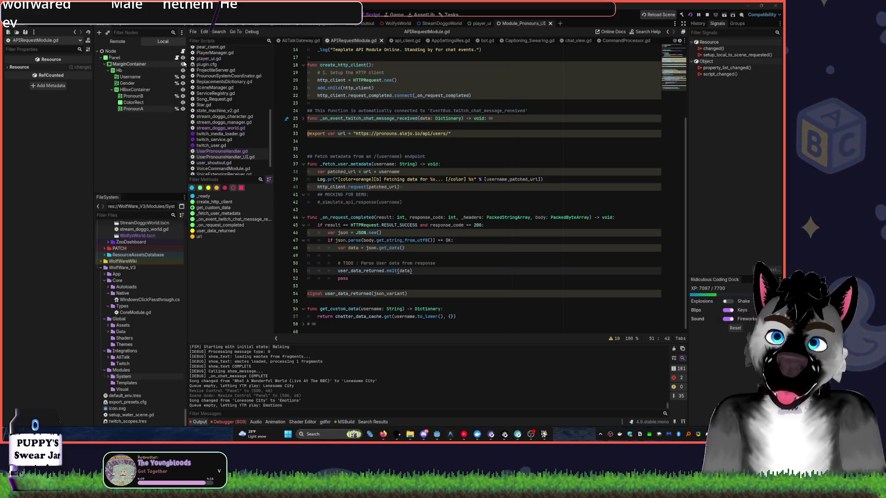
click(182, 59)
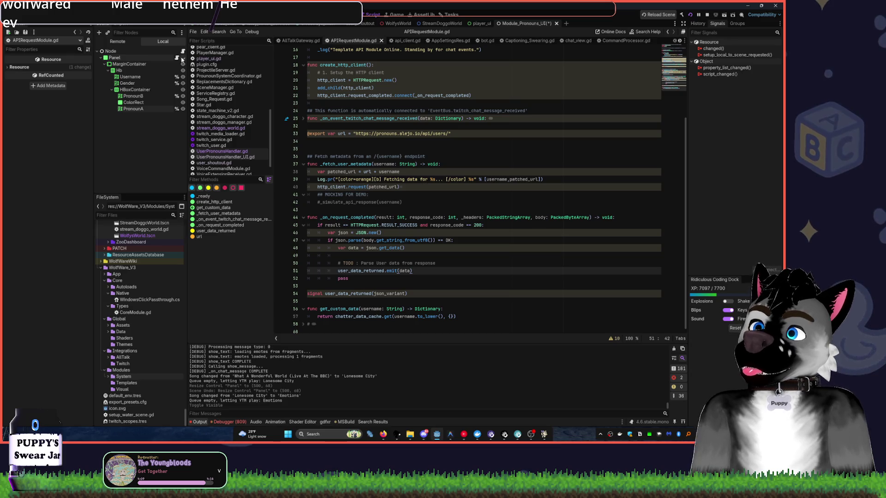
click(182, 59)
click(183, 59)
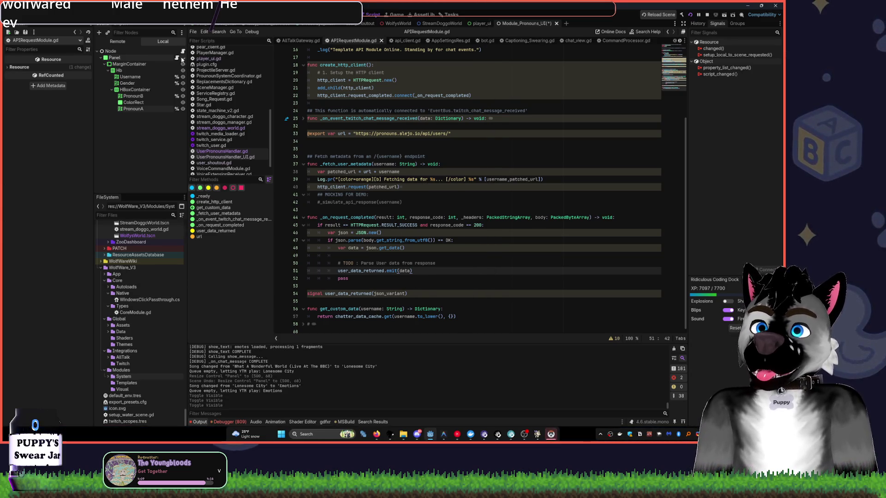
key(ctrl+s)
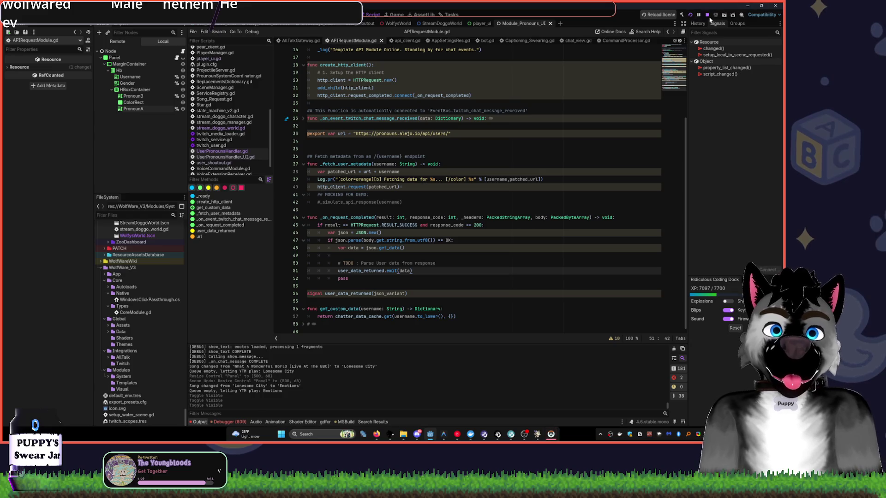
click(691, 15)
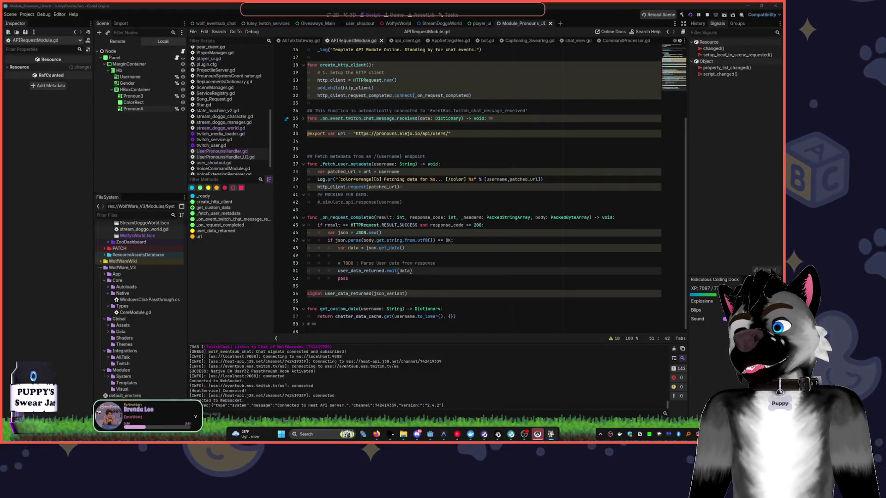
Lower YouTube Music's volume to 10, then switch through Godot to the Overwatch game
key(alt+Tab)
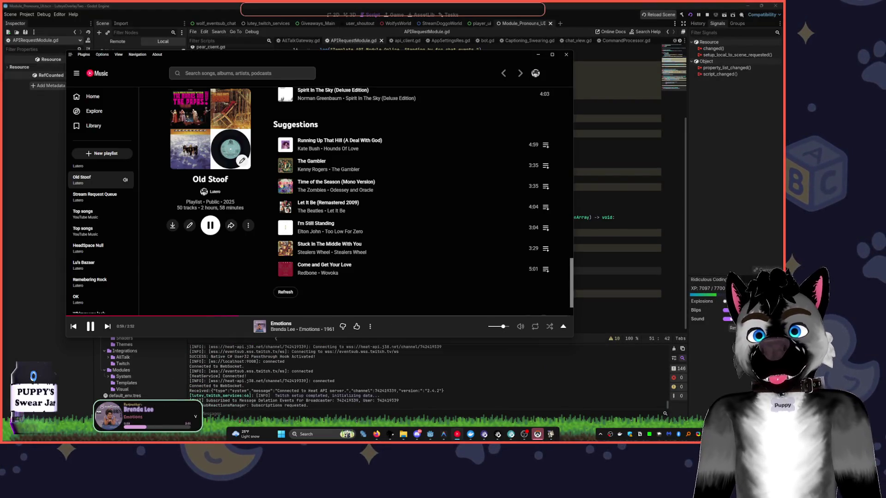
scroll(101, 231, up, 3)
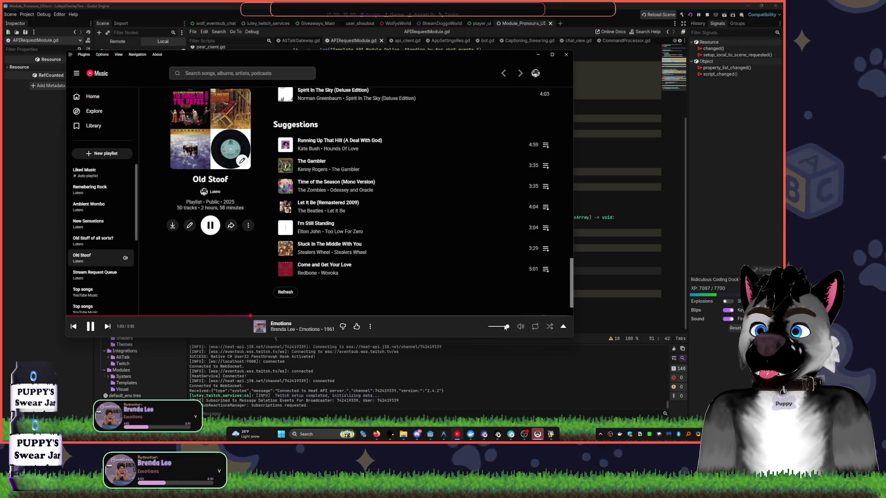
scroll(506, 327, up, 1)
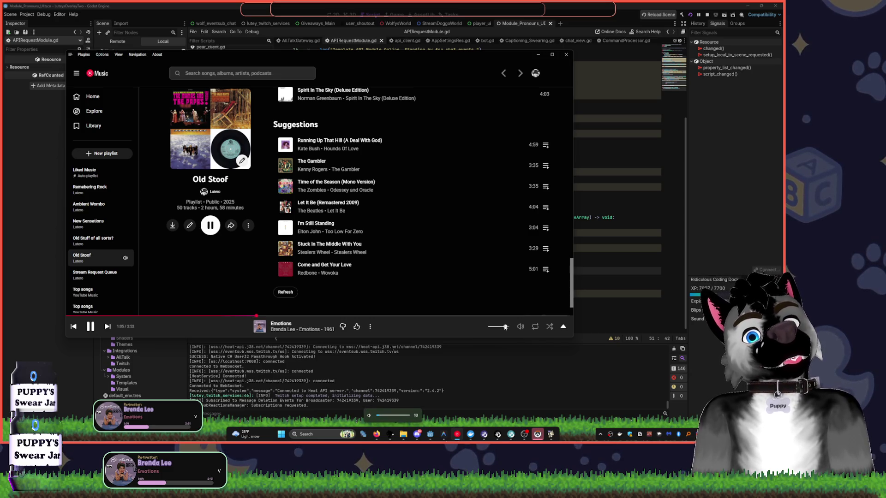
scroll(505, 327, down, 1)
key(alt+Tab)
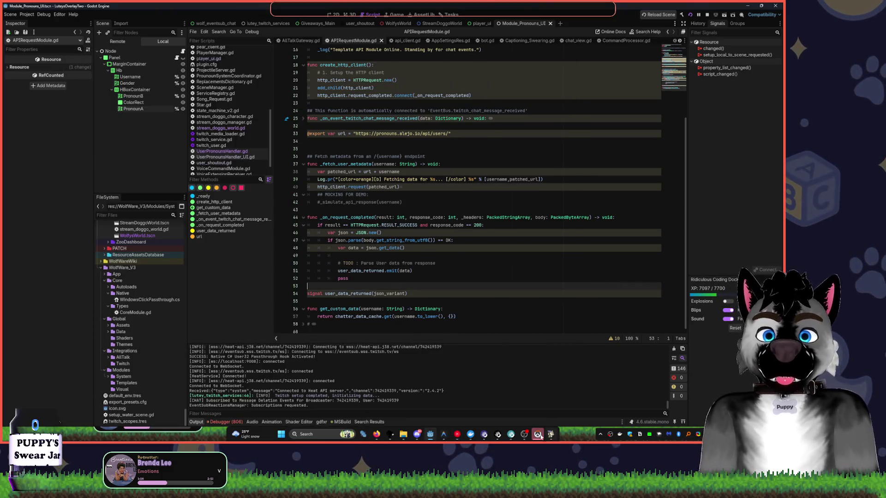
key(alt+Tab)
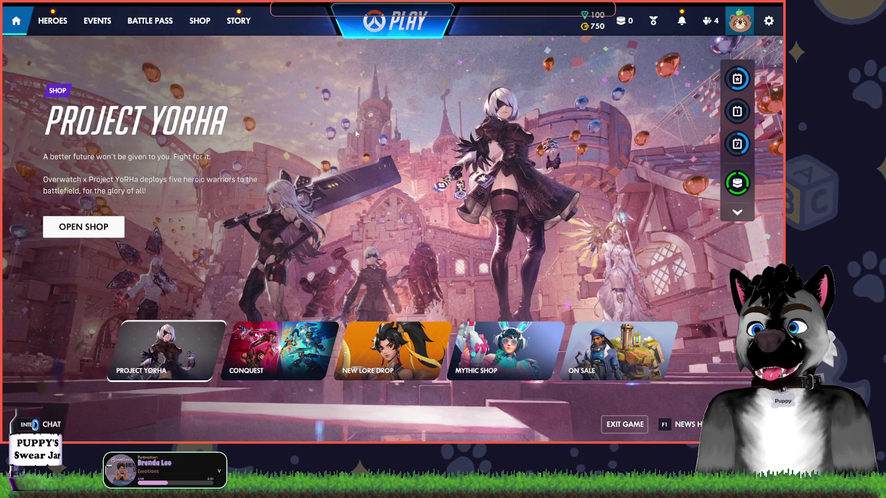